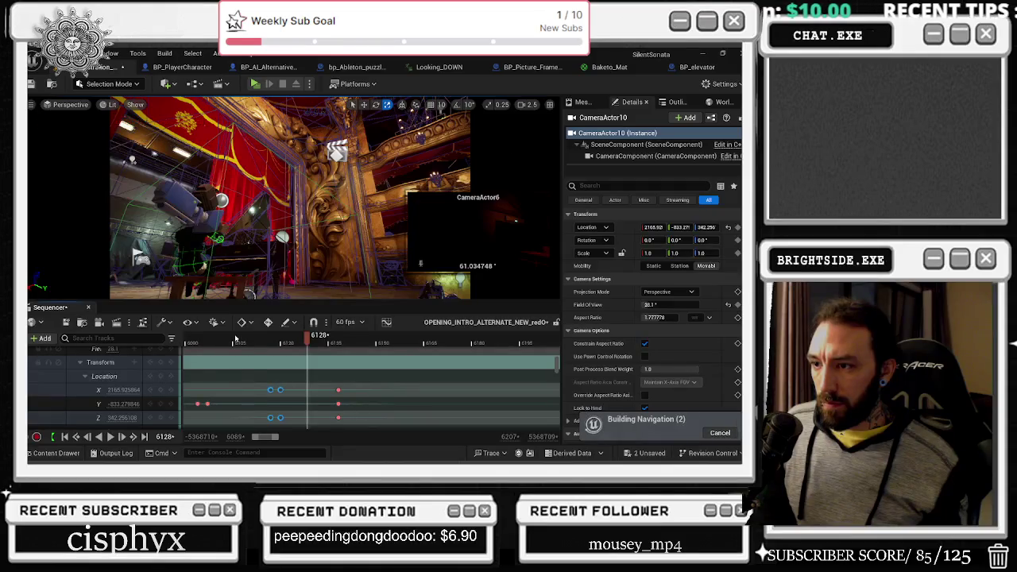
pyautogui.press('space')
# Play and scrub back through the theatre camera shot around frame 6059 to review it.
pyautogui.moveTo(361, 384)
pyautogui.mouseDown()
pyautogui.moveTo(335, 420)
pyautogui.moveTo(313, 416)
pyautogui.mouseUp()
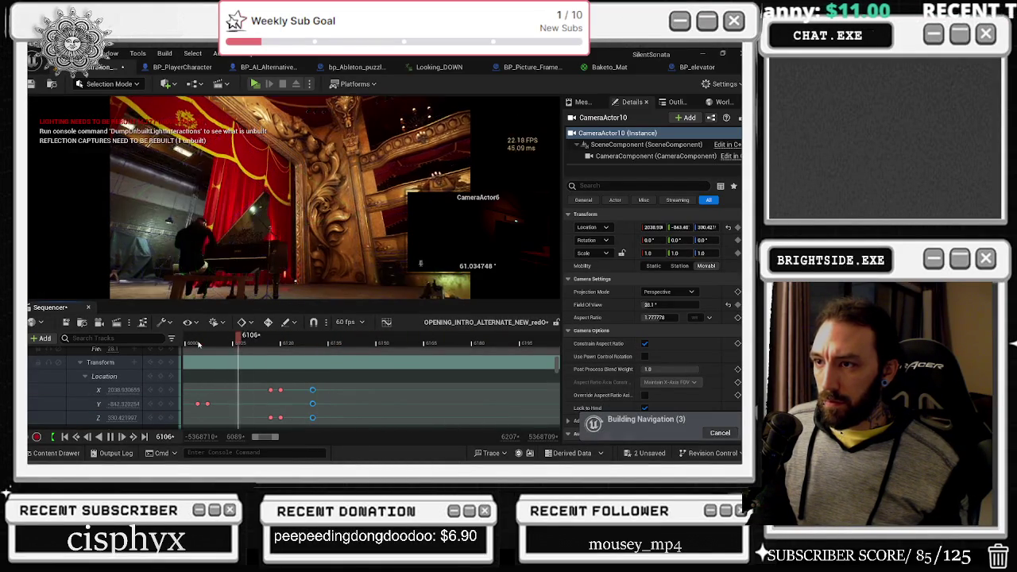
pyautogui.scroll(-2, 382, 344)
pyautogui.click(383, 341)
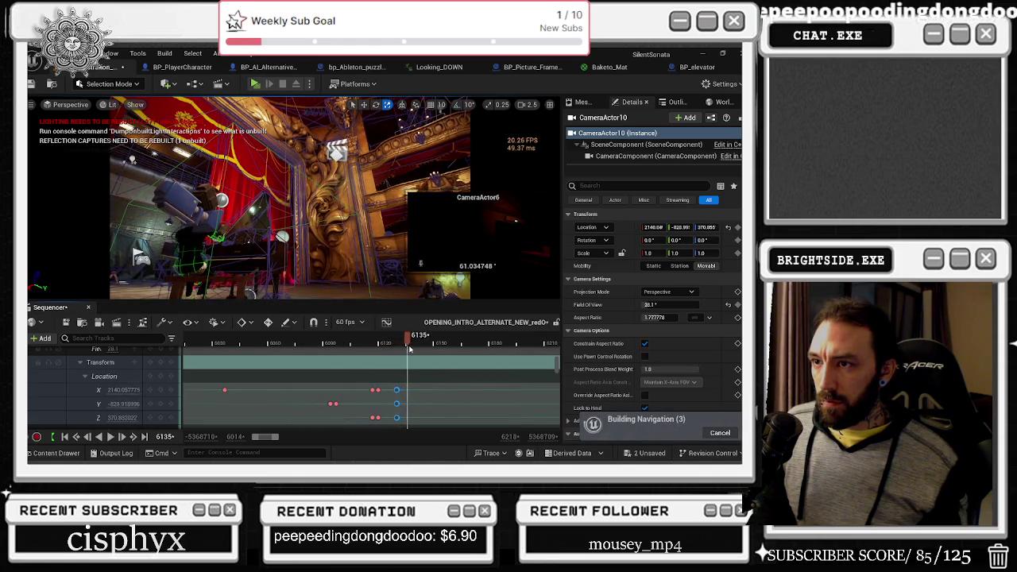
pyautogui.moveTo(421, 342); pyautogui.dragTo(267, 342)
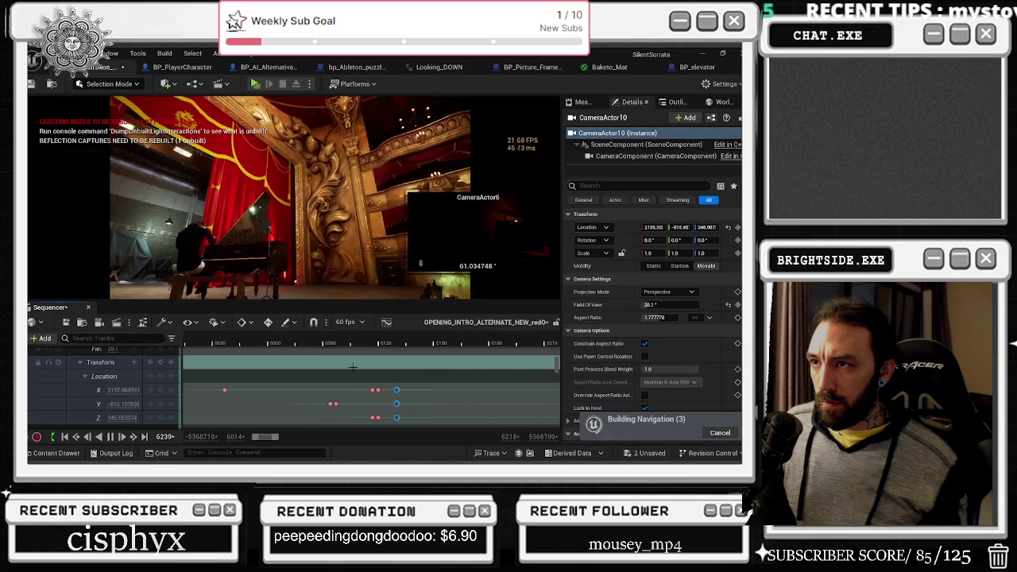
pyautogui.scroll(-1, 397, 382)
pyautogui.moveTo(536, 341); pyautogui.dragTo(344, 342)
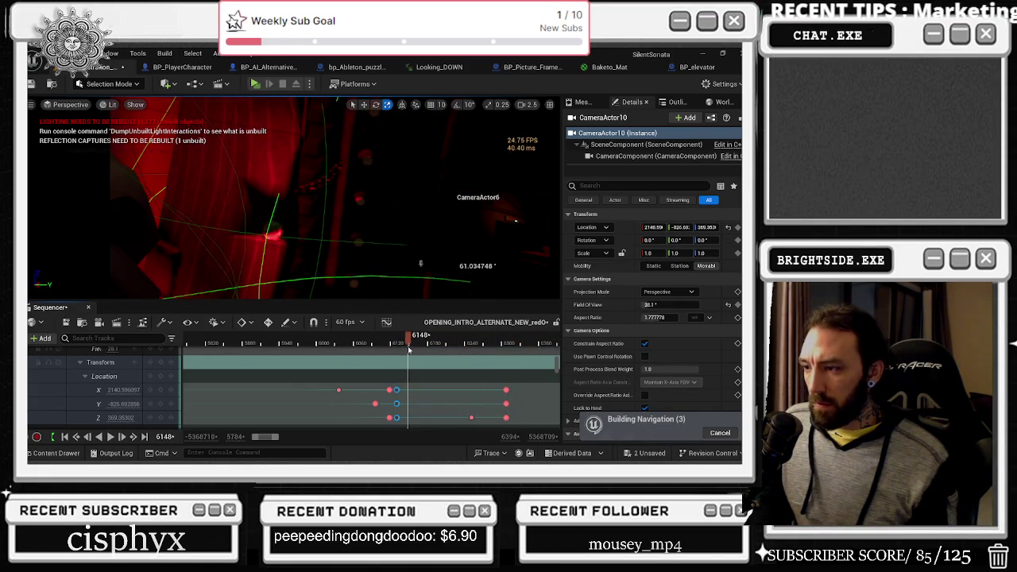
# Deselect the keys and line up CameraActor10's Z location key with its X and Y keys.
pyautogui.click(445, 397)
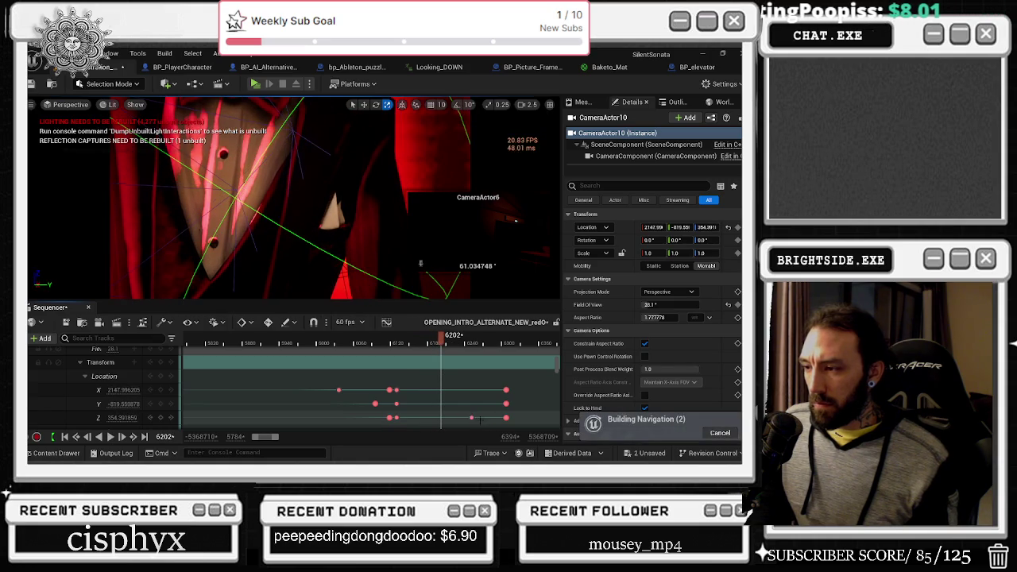
pyautogui.moveTo(494, 416); pyautogui.dragTo(505, 417)
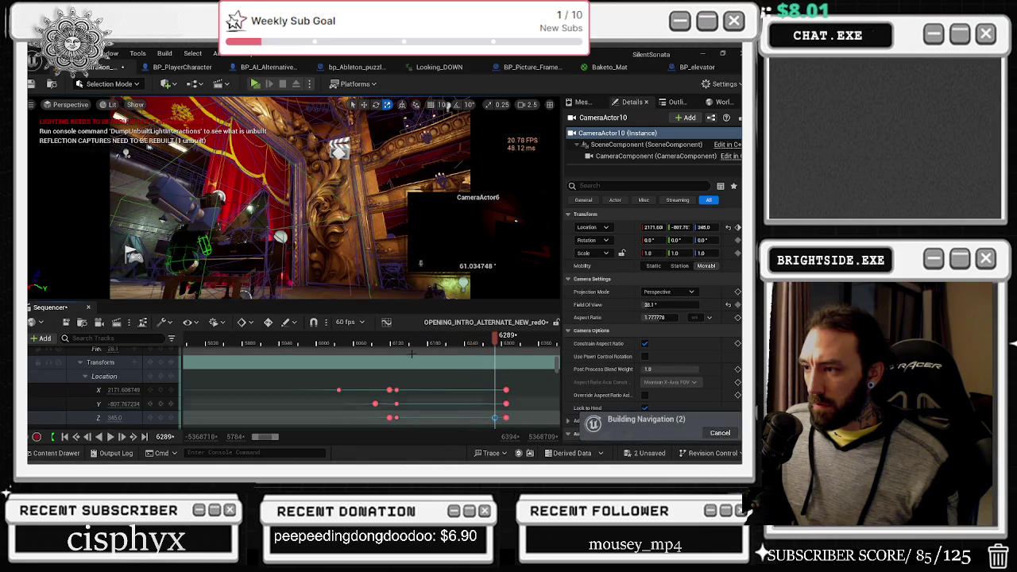
pyautogui.click(248, 343)
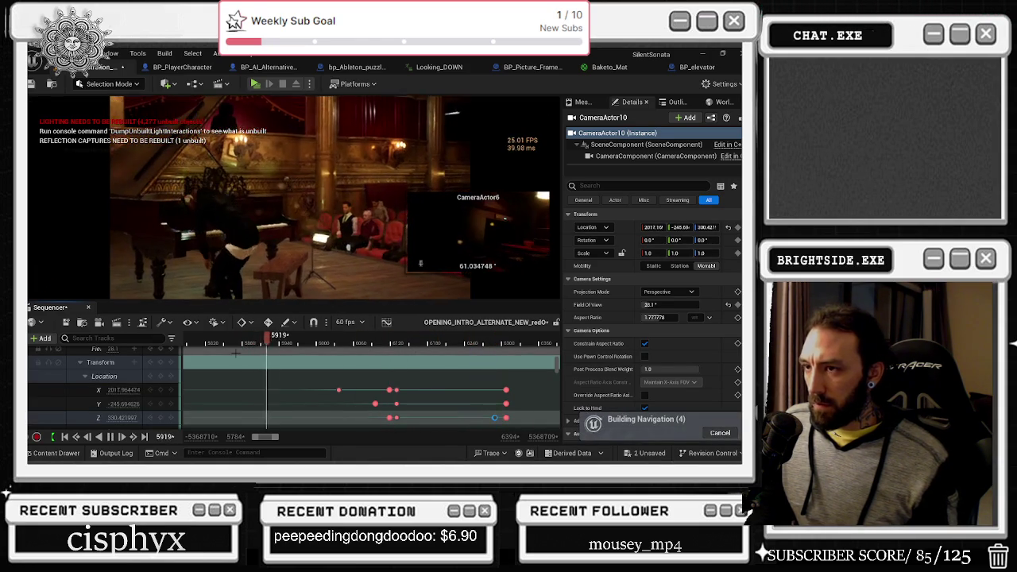
pyautogui.scroll(3, 410, 382)
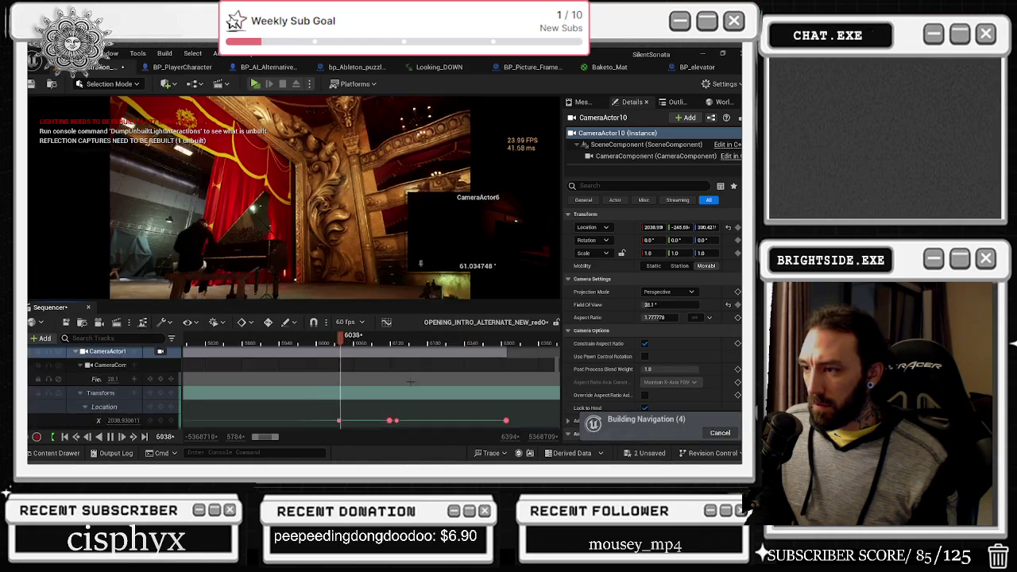
pyautogui.scroll(-3, 410, 382)
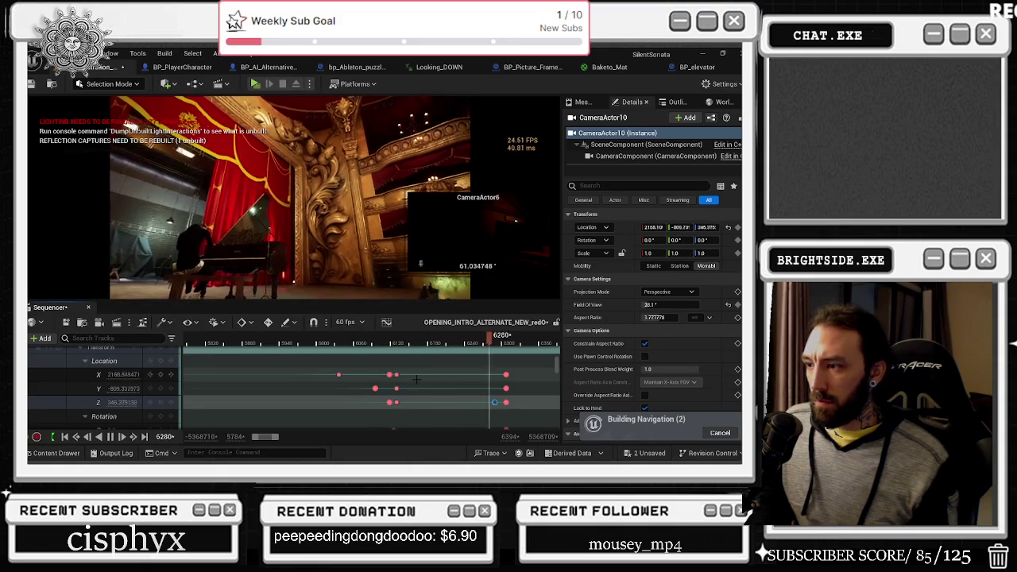
# Scrub from frame 6154 to 6197, then move the end-of-shot keys about 45 frames earlier.
pyautogui.click(415, 346)
pyautogui.moveTo(415, 346); pyautogui.dragTo(439, 347)
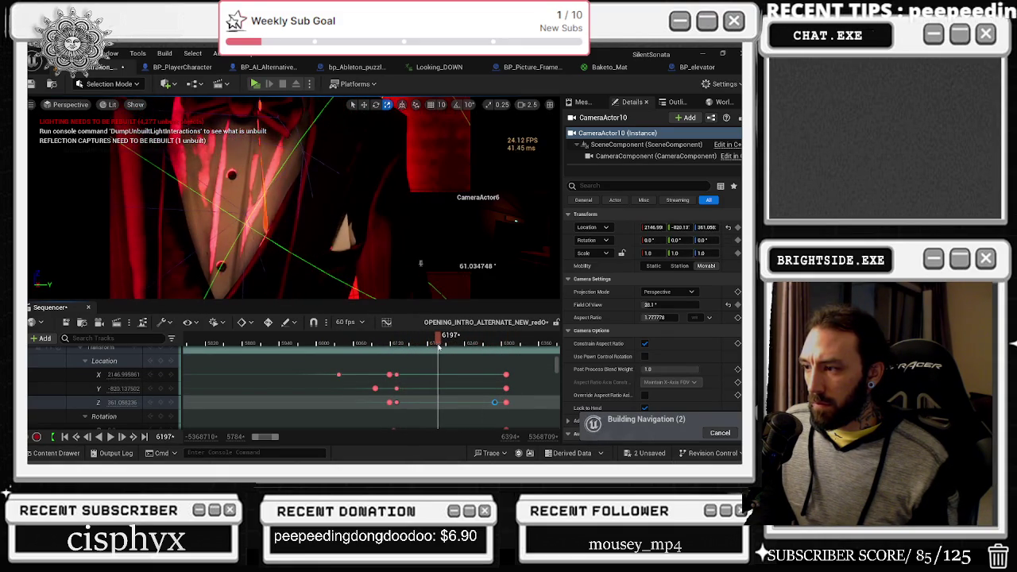
pyautogui.click(517, 407)
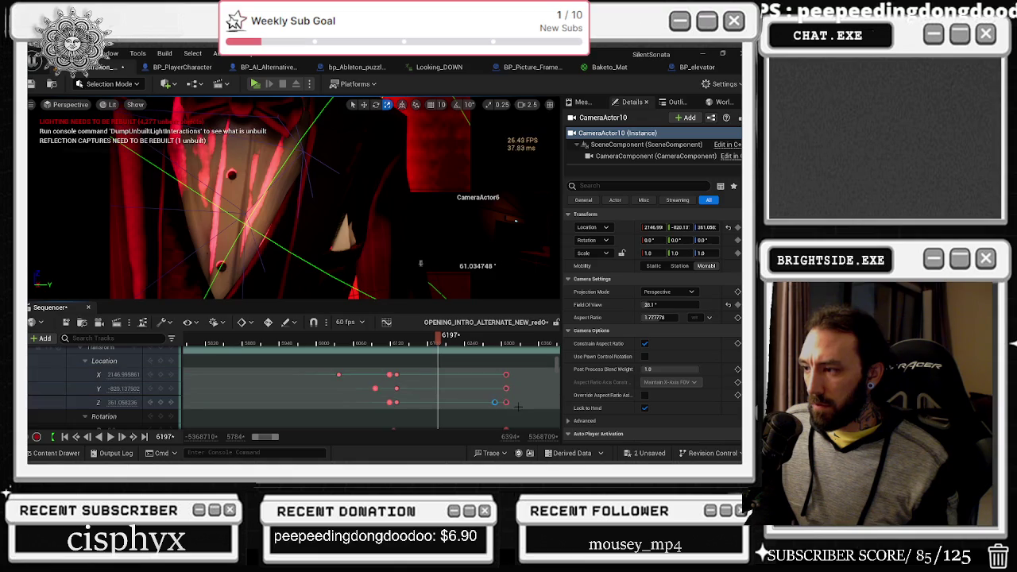
pyautogui.moveTo(515, 402); pyautogui.dragTo(452, 407)
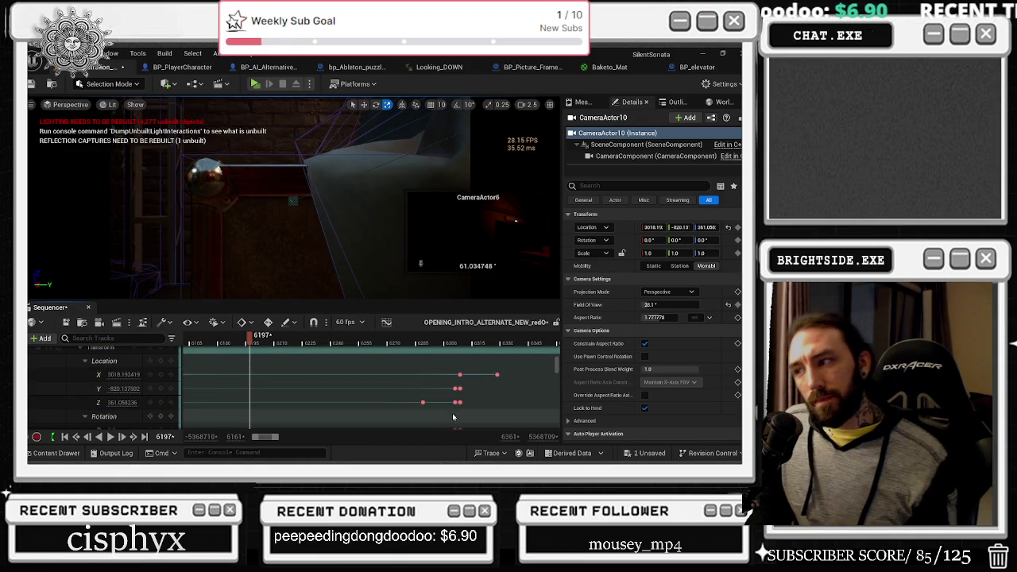
# Undo the key move, add CameraActor10 location keys at frame 6213 and move them to 6276.
pyautogui.hotkey('ctrl', 'z')
pyautogui.moveTo(255, 343); pyautogui.dragTo(280, 343)
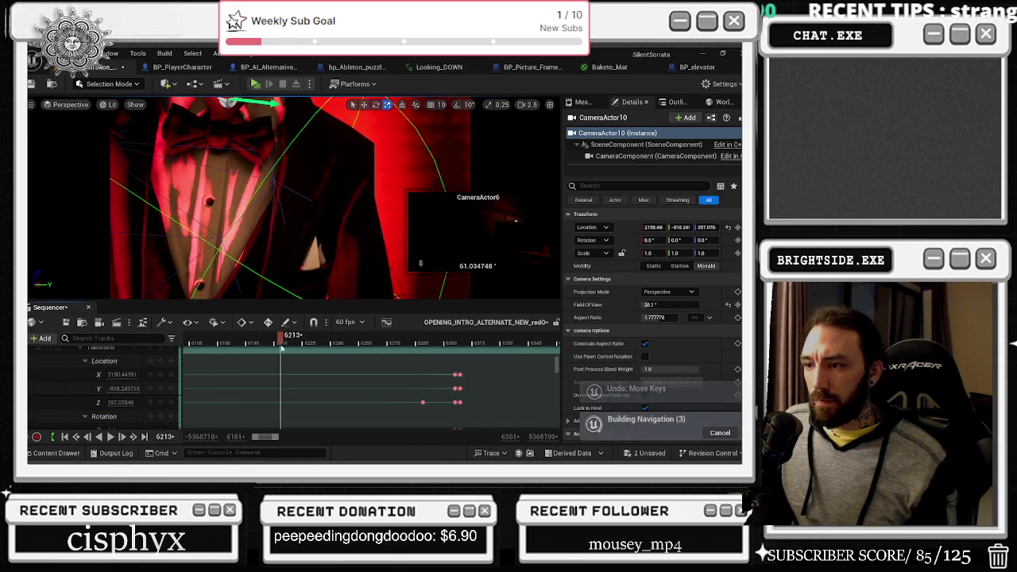
pyautogui.click(161, 372)
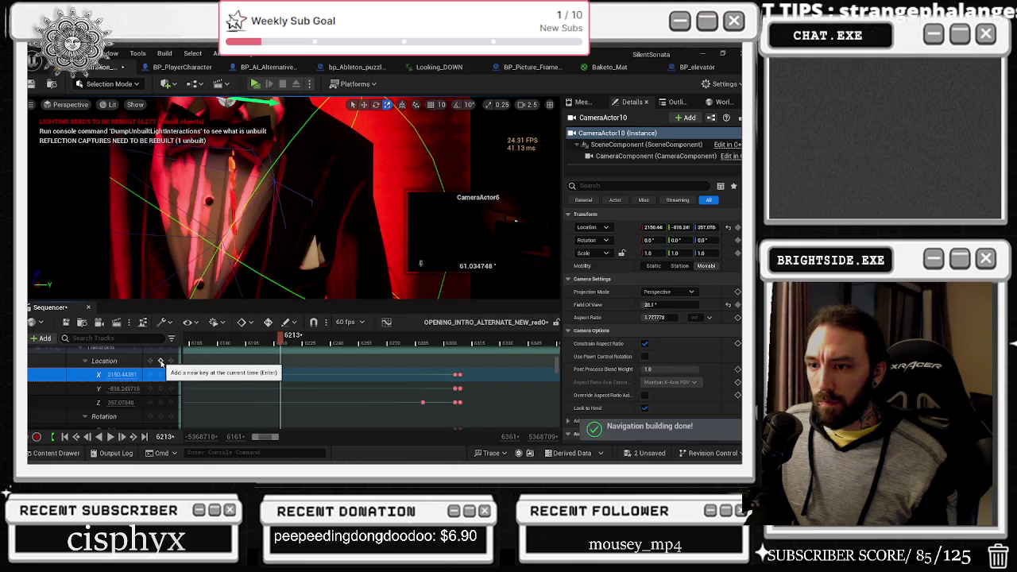
pyautogui.click(162, 362)
pyautogui.moveTo(297, 370); pyautogui.dragTo(288, 429)
pyautogui.scroll(2, 285, 363)
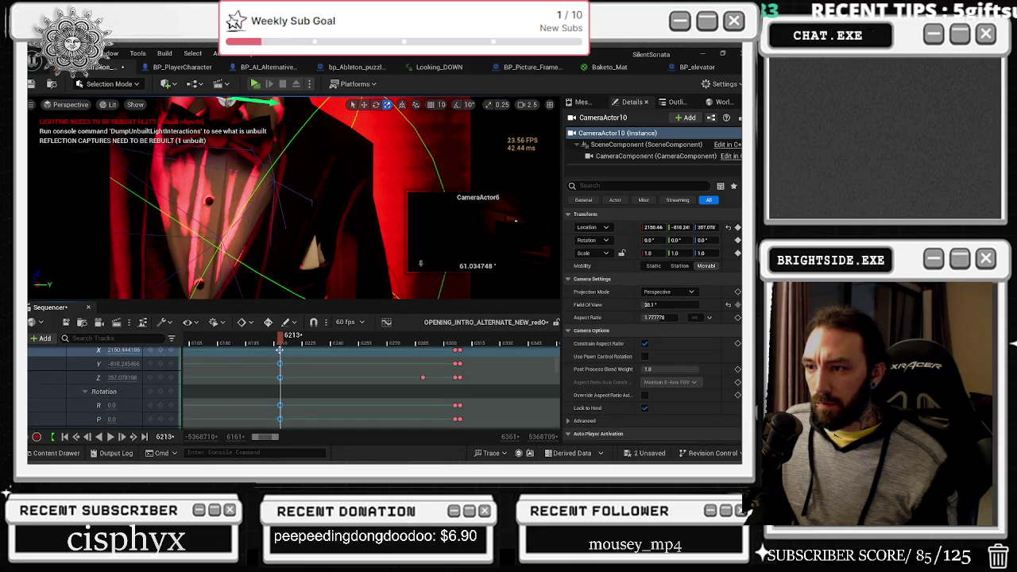
pyautogui.moveTo(397, 360); pyautogui.dragTo(398, 361)
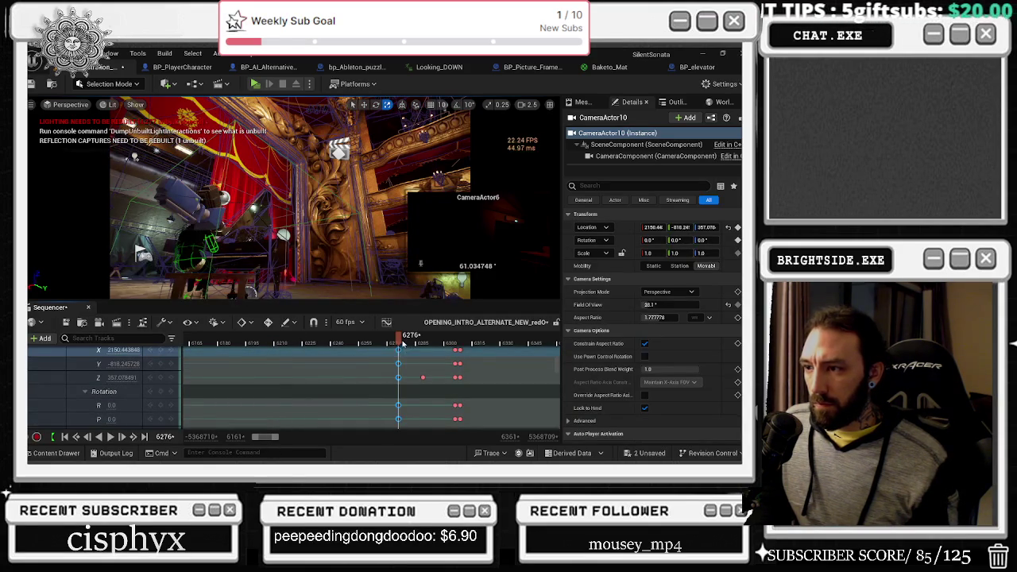
# Play the new timing, then key the camera's Z location at frame 6209 to 277.
pyautogui.press('space')
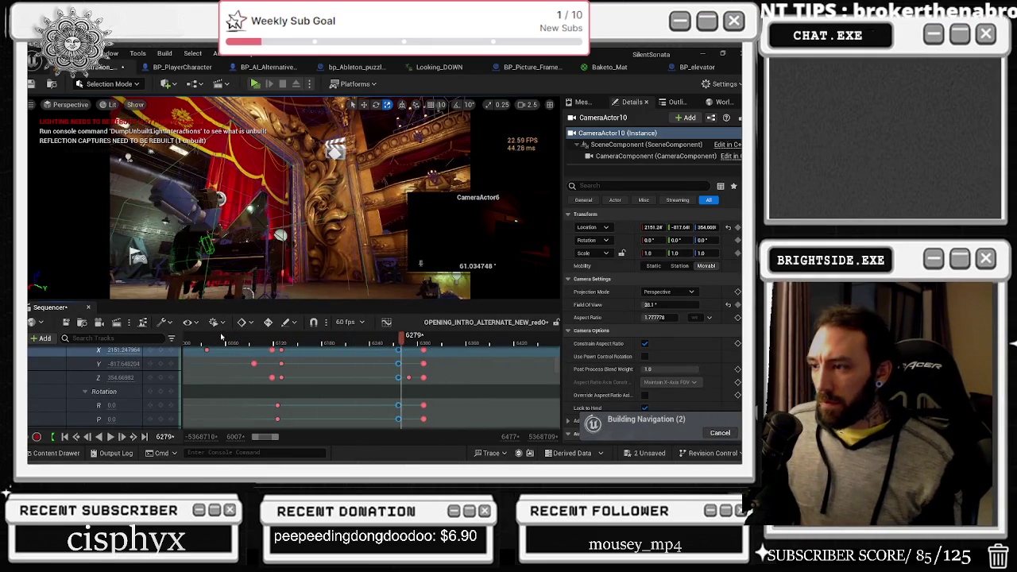
pyautogui.click(398, 377)
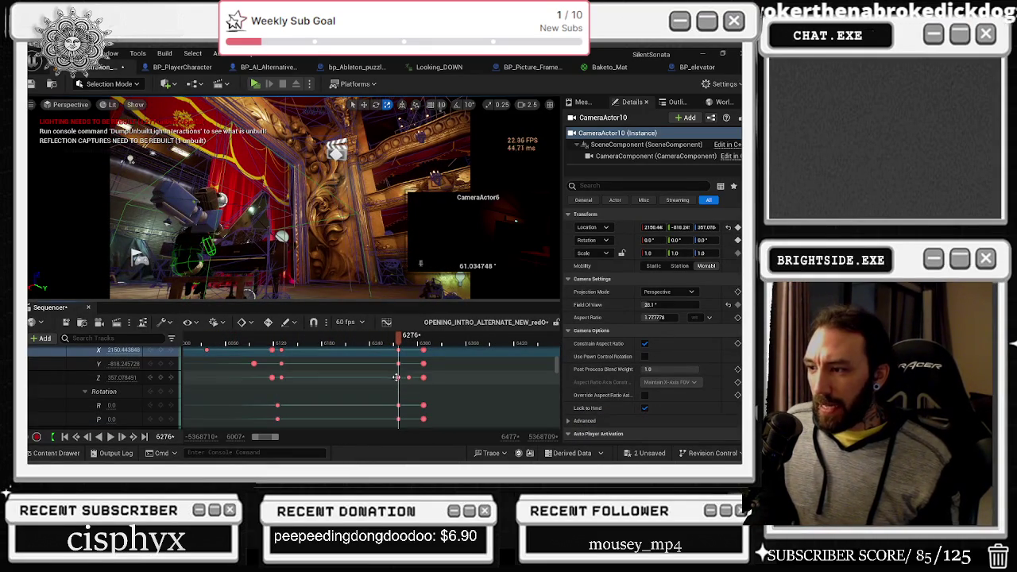
pyautogui.moveTo(388, 335); pyautogui.dragTo(345, 343)
pyautogui.moveTo(124, 377); pyautogui.dragTo(119, 377)
pyautogui.write('277')
pyautogui.press('Return')
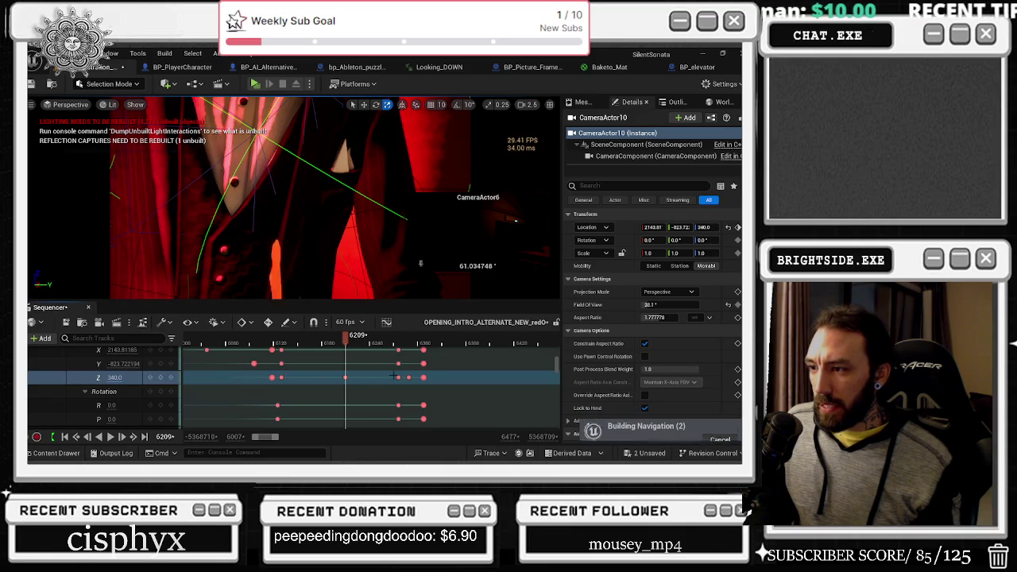
# Select the two late Z keys, review the shot backward and forward, then select Kneeling_Idle.
pyautogui.moveTo(394, 372)
pyautogui.mouseDown()
pyautogui.moveTo(402, 380)
pyautogui.moveTo(345, 377)
pyautogui.moveTo(398, 376)
pyautogui.mouseUp()
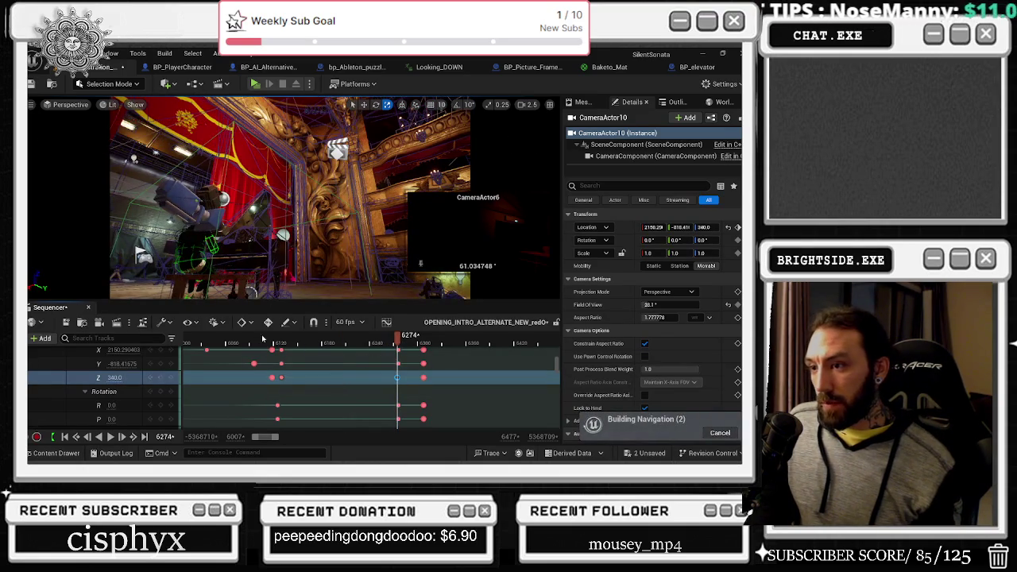
pyautogui.press('j')
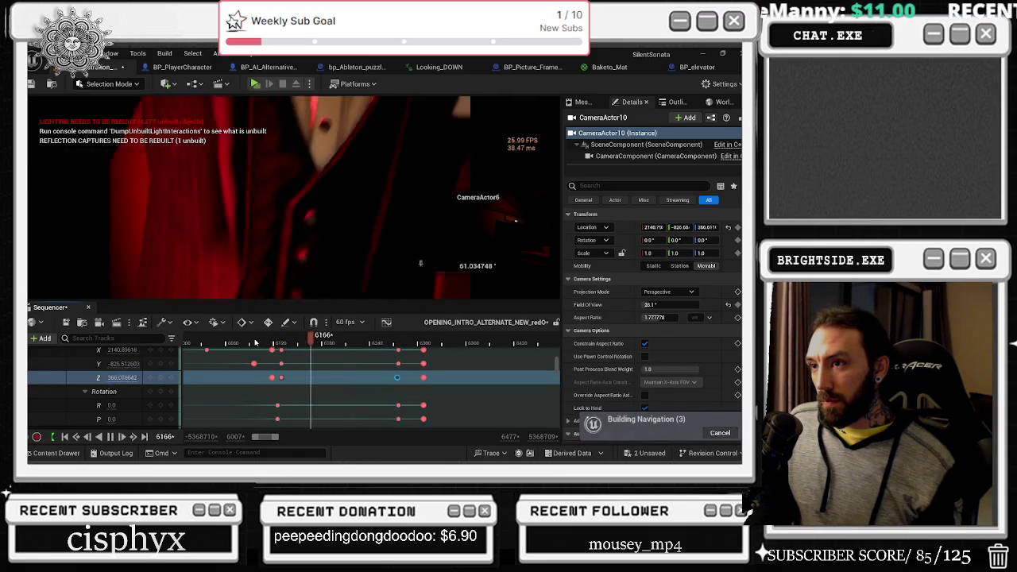
pyautogui.press('l')
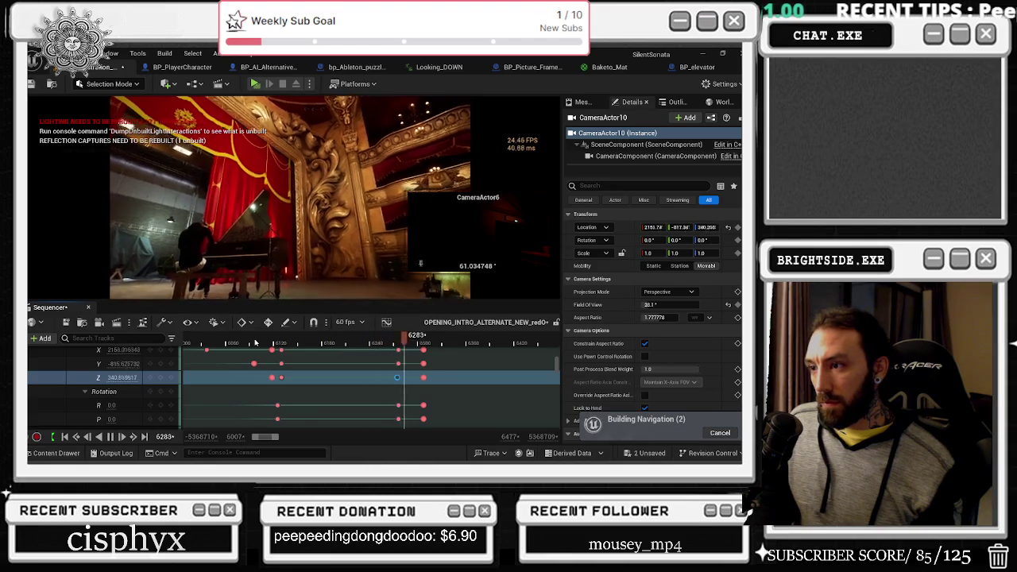
pyautogui.click(296, 344)
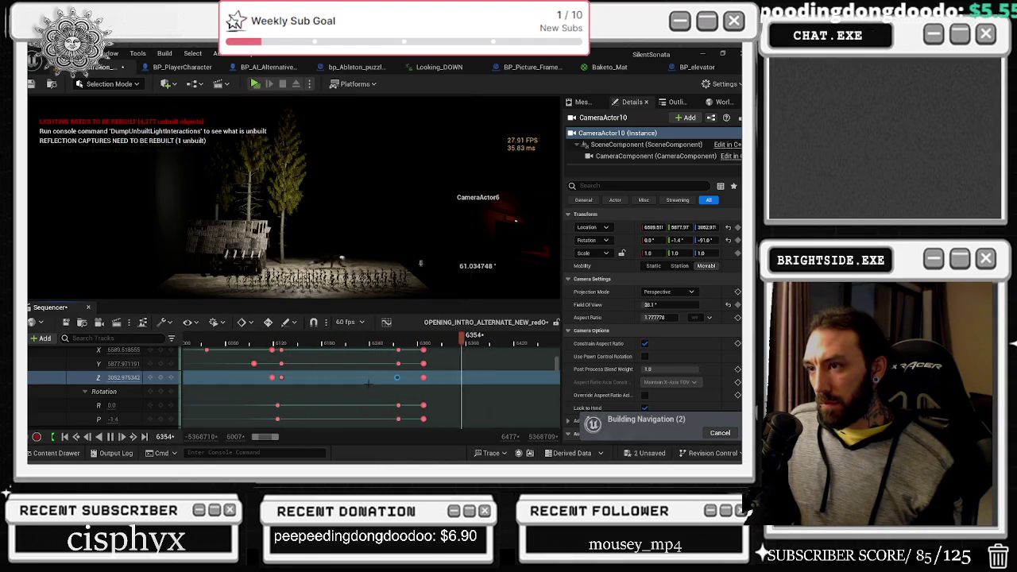
pyautogui.click(294, 344)
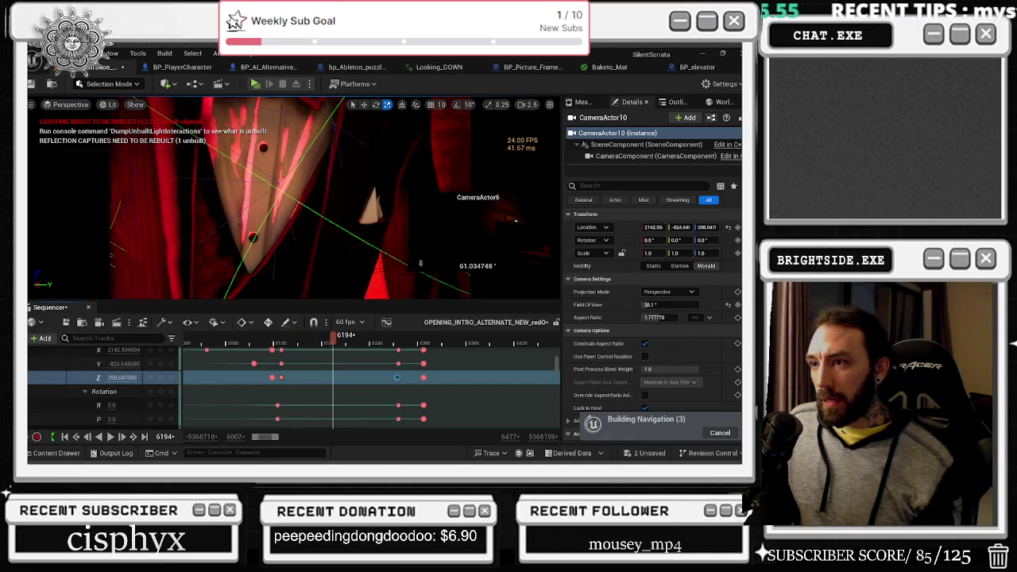
pyautogui.click(350, 390)
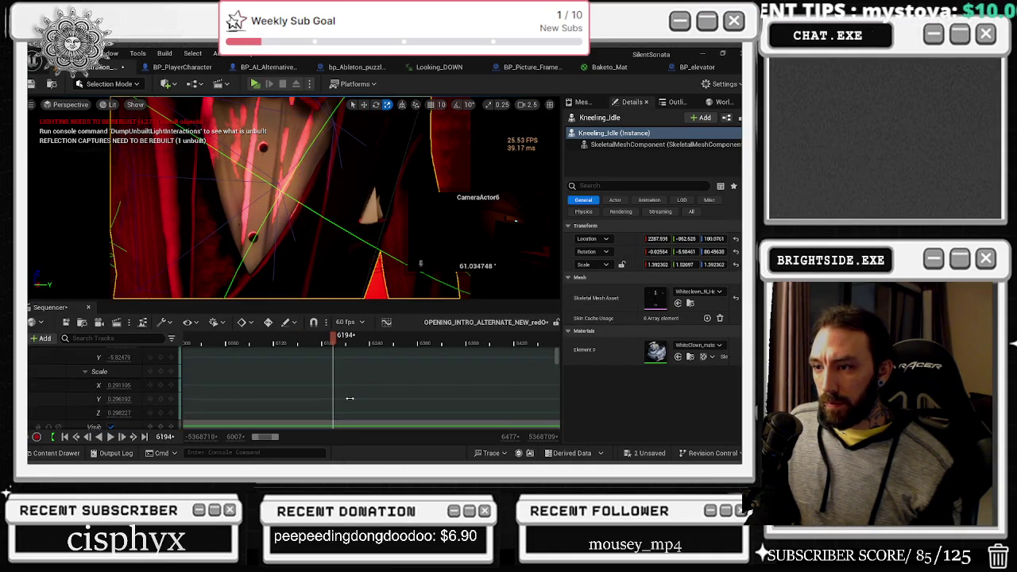
# Play from frame 6181 and drag Kneeling_Idle's Location Z down from 2346 to about 2325.
pyautogui.scroll(3, 350, 398)
pyautogui.scroll(-5, 352, 397)
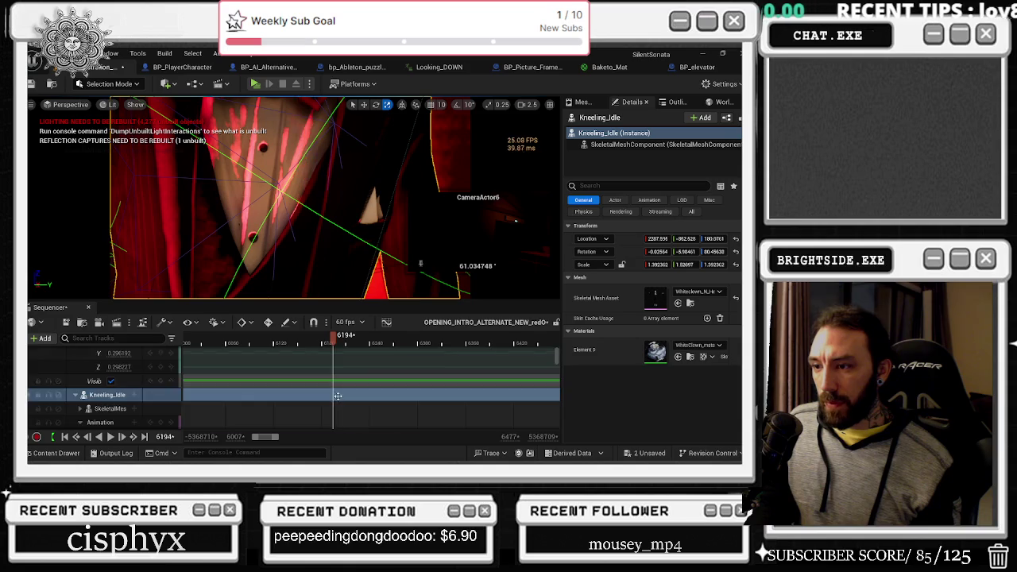
pyautogui.scroll(5, 338, 396)
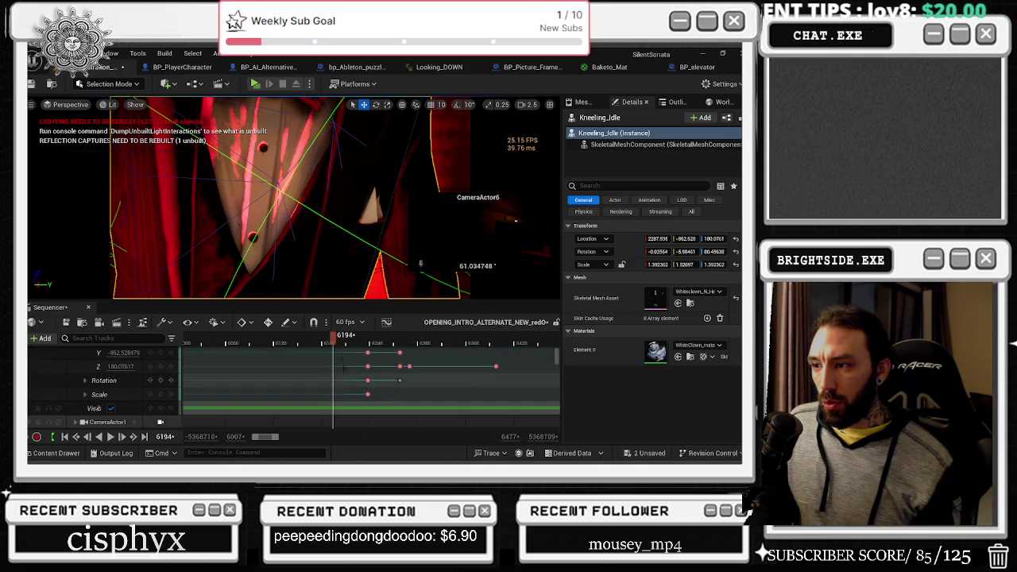
pyautogui.moveTo(336, 343)
pyautogui.mouseDown()
pyautogui.moveTo(370, 343)
pyautogui.moveTo(204, 343)
pyautogui.moveTo(224, 343)
pyautogui.mouseUp()
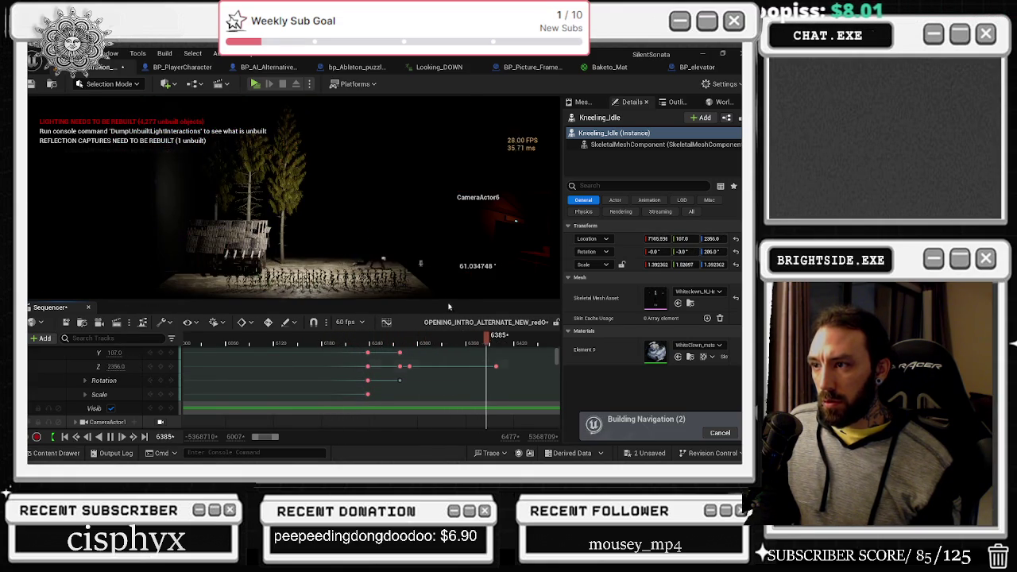
pyautogui.press('space')
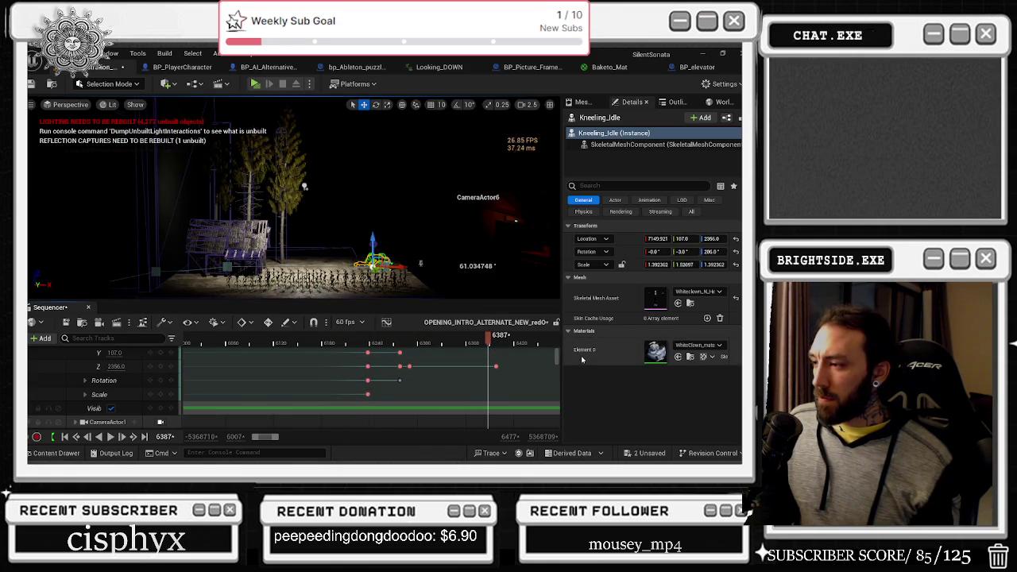
pyautogui.moveTo(483, 344)
pyautogui.mouseDown()
pyautogui.moveTo(278, 344)
pyautogui.moveTo(349, 343)
pyautogui.moveTo(322, 344)
pyautogui.mouseUp()
pyautogui.press('space')
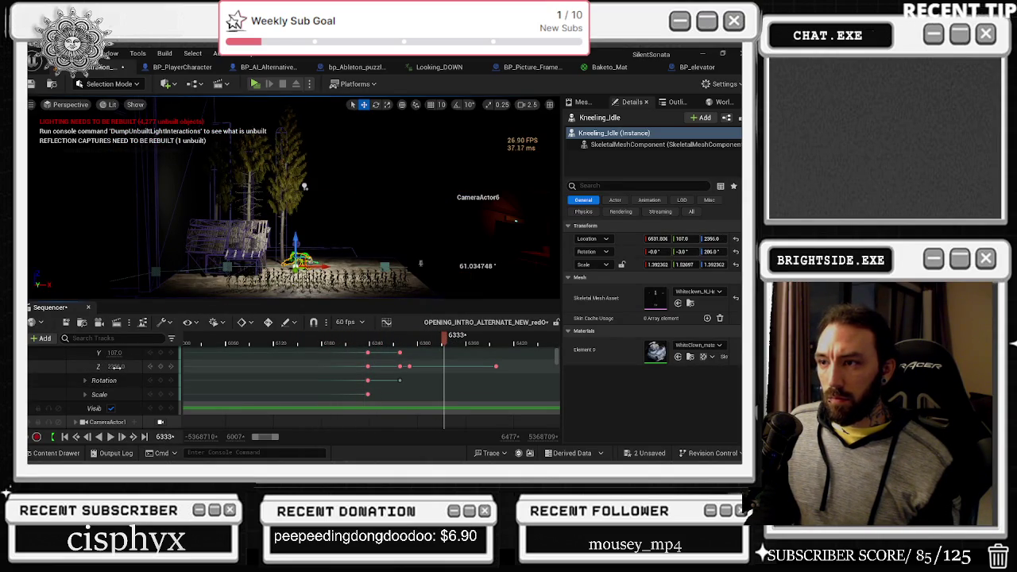
pyautogui.moveTo(116, 366); pyautogui.dragTo(111, 367)
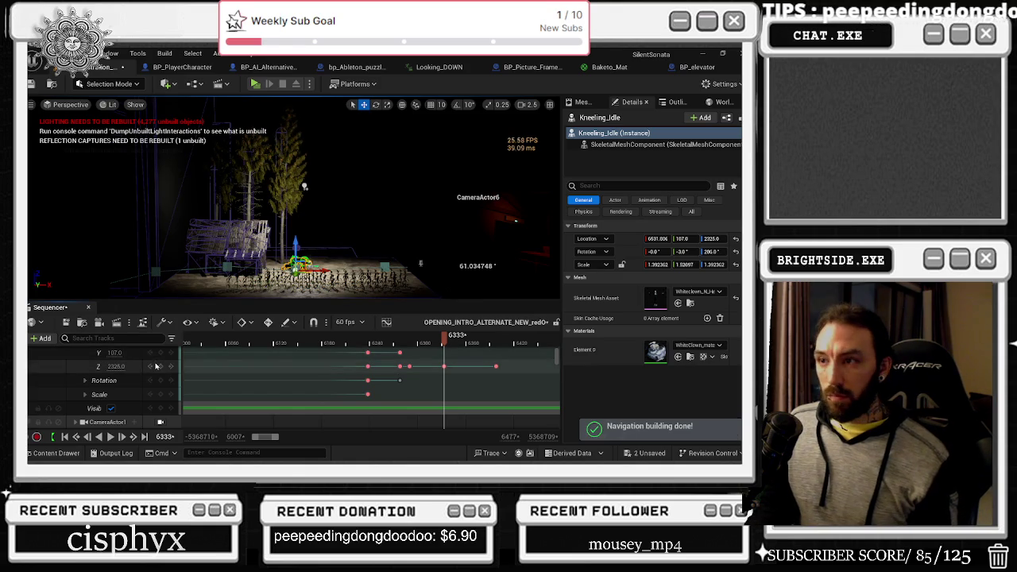
# Frame Kneeling_Idle in the viewport and set its Z location to 2340.
pyautogui.press('f')
pyautogui.scroll(-5, 352, 230)
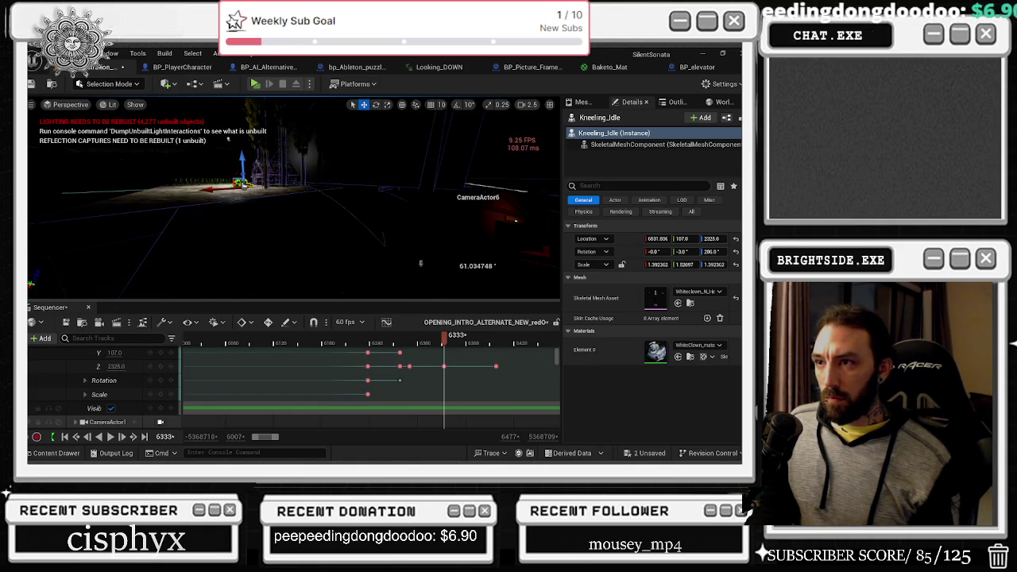
pyautogui.scroll(5, 282, 137)
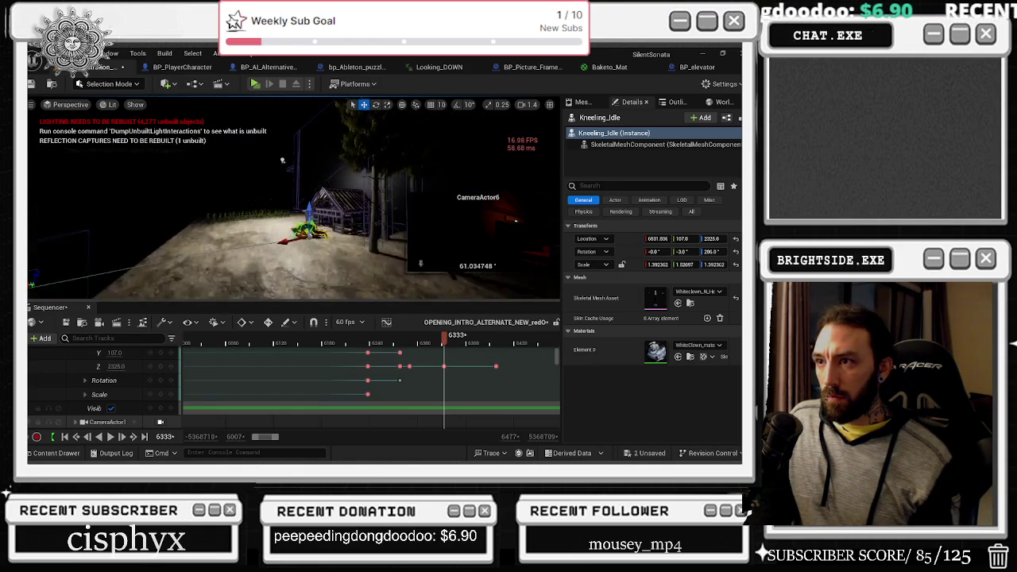
pyautogui.scroll(5, 294, 199)
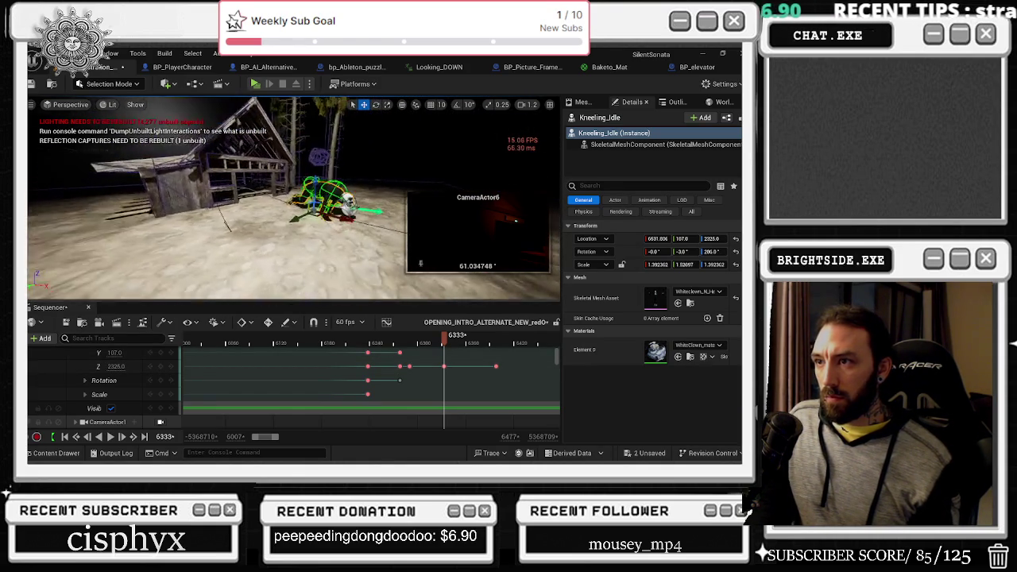
pyautogui.scroll(-3, 360, 223)
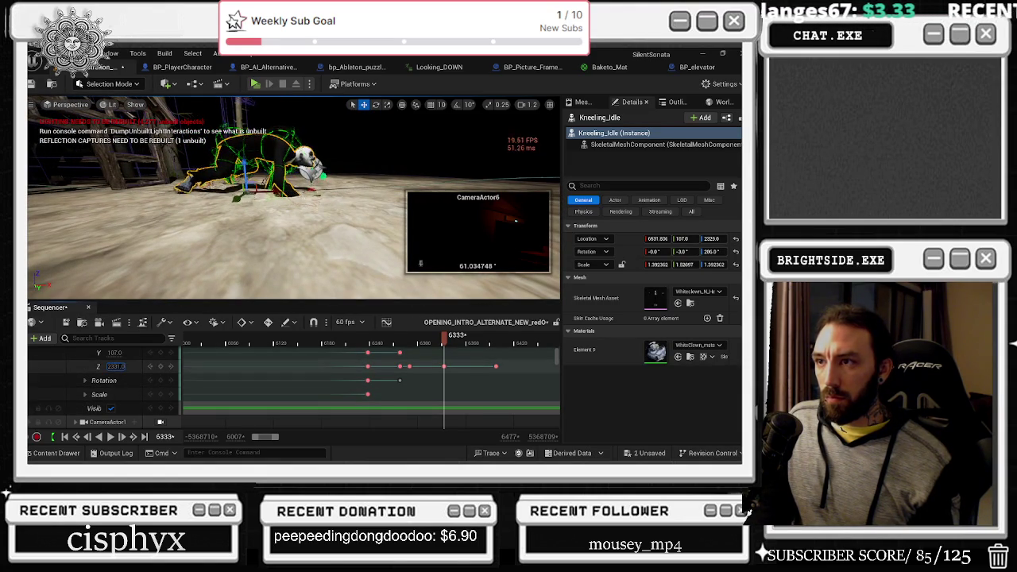
pyautogui.write('2340')
pyautogui.press('Return')
# Key Kneeling_Idle's pitch rotation and tilt its roll to -4.
pyautogui.scroll(2, 116, 367)
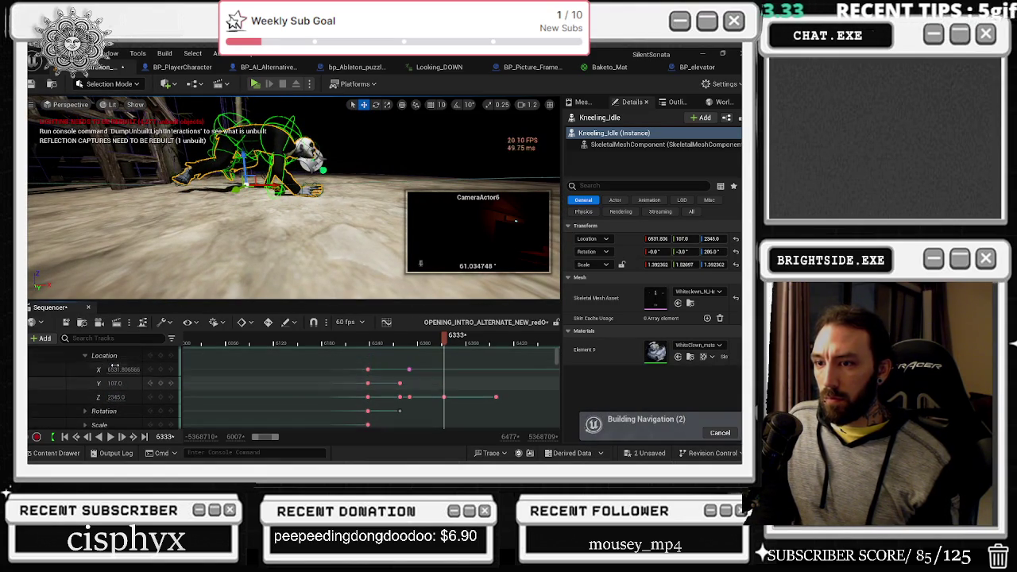
pyautogui.scroll(-2, 104, 411)
pyautogui.moveTo(114, 408)
pyautogui.mouseDown()
pyautogui.moveTo(124, 407)
pyautogui.moveTo(112, 422)
pyautogui.mouseUp()
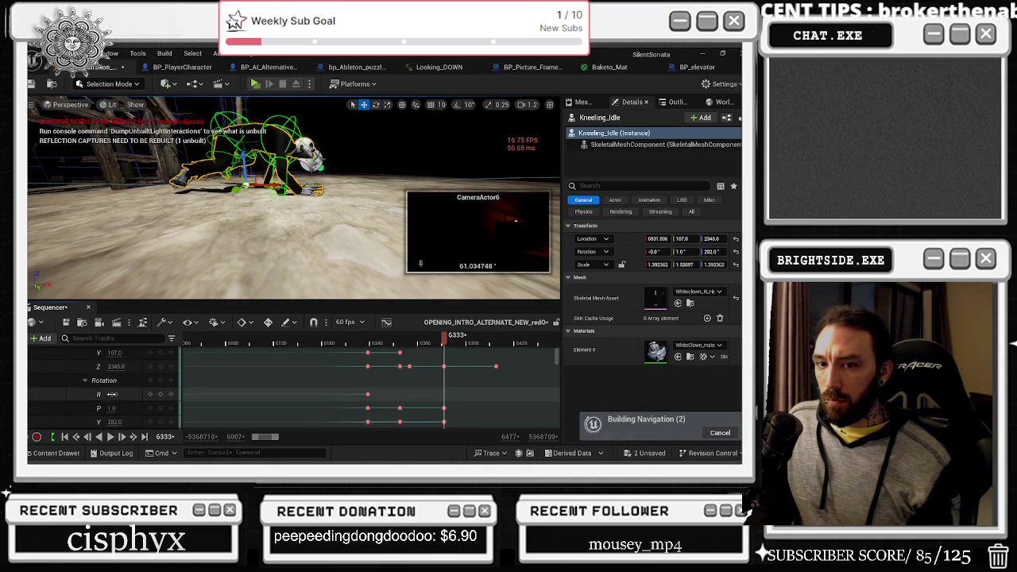
pyautogui.moveTo(112, 394); pyautogui.dragTo(113, 367)
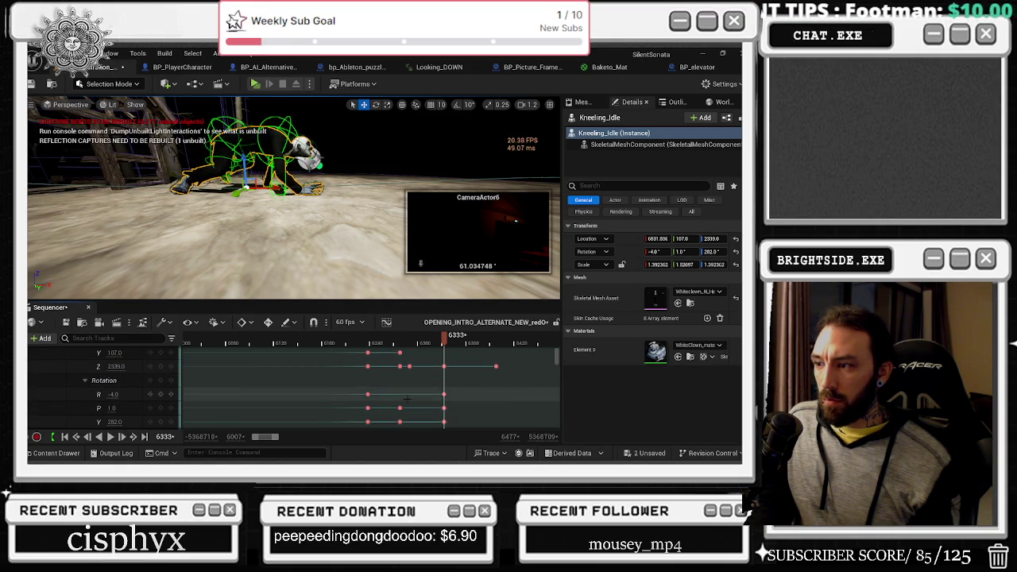
# Delete Kneeling_Idle's last Z keyframe and move the timeline back to frame 6173.
pyautogui.moveTo(445, 344); pyautogui.dragTo(374, 344)
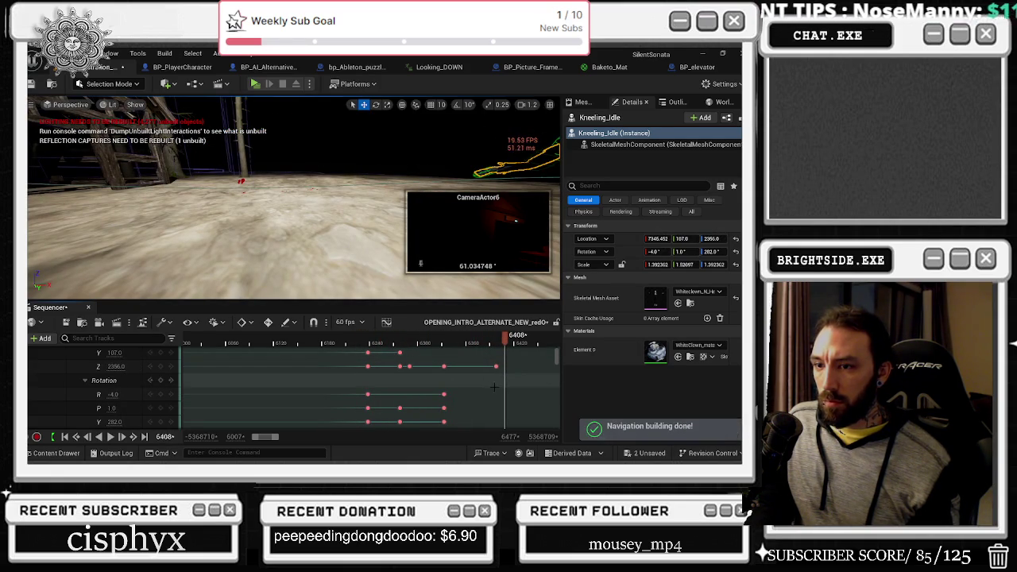
pyautogui.click(496, 366)
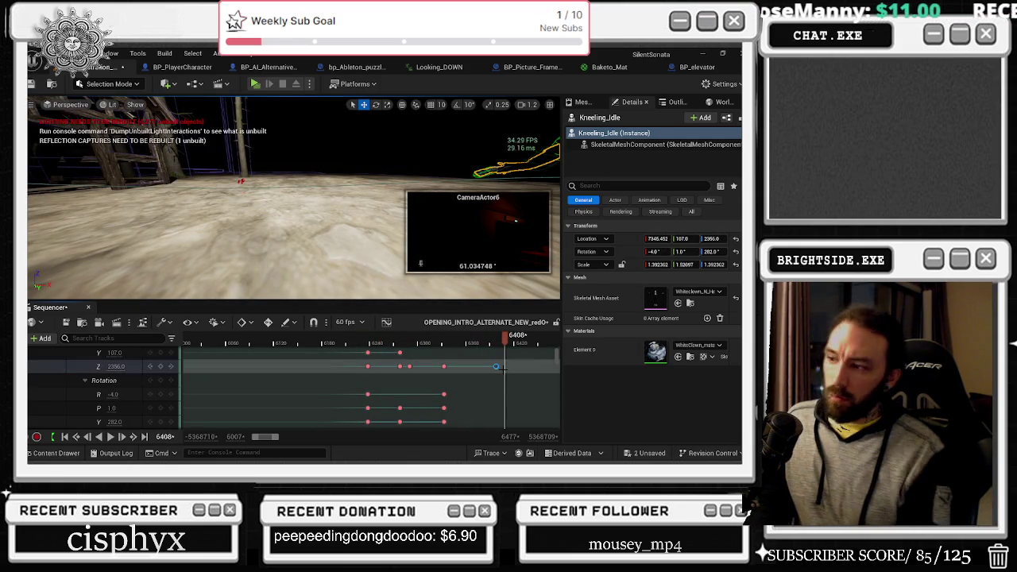
pyautogui.press('Delete')
pyautogui.click(282, 342)
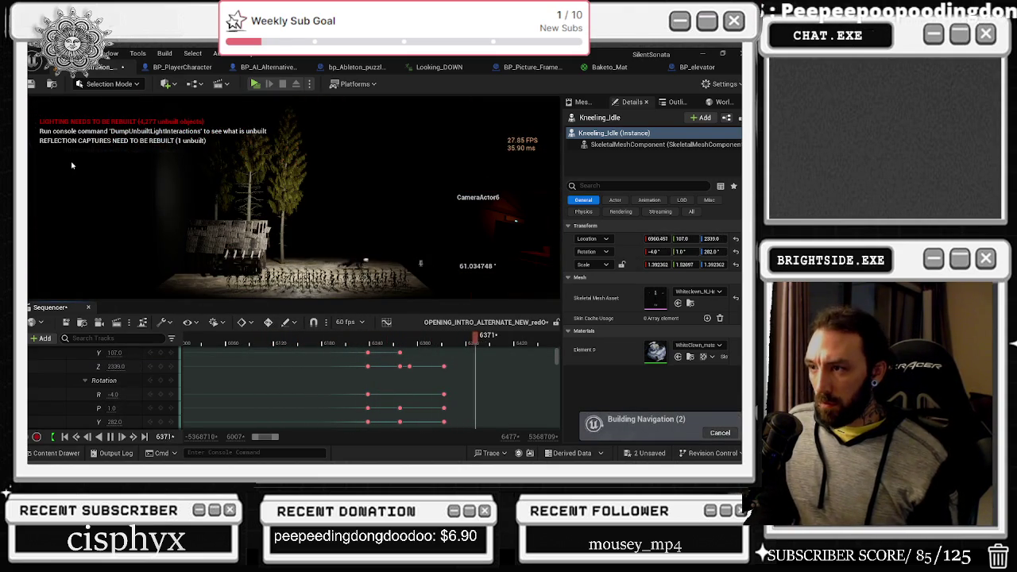
pyautogui.click(317, 344)
pyautogui.click(317, 343)
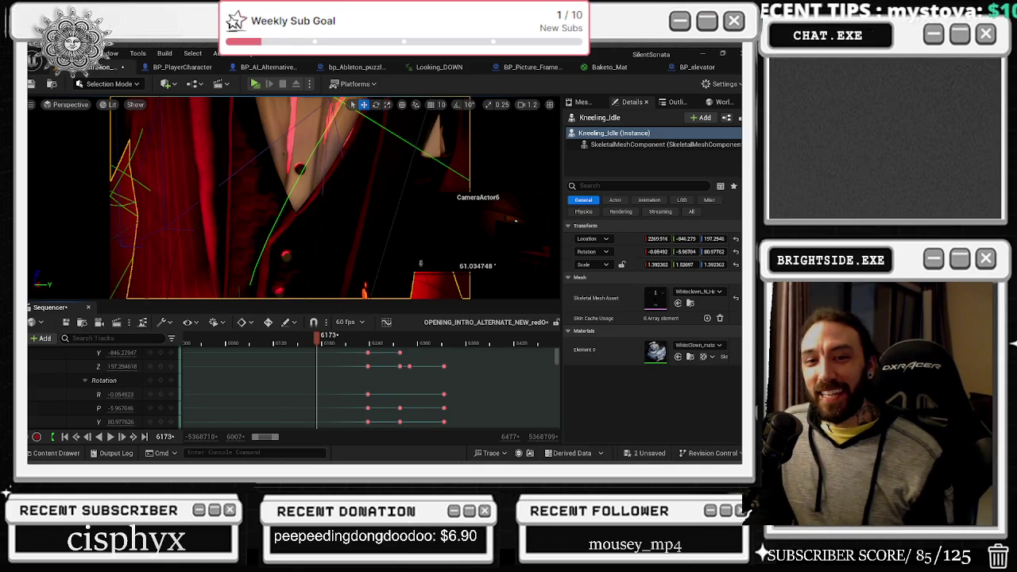
# At frame 6192, select the camera bound to the CameraActor10 Camera Cuts section.
pyautogui.hotkey('alt', 'Tab')
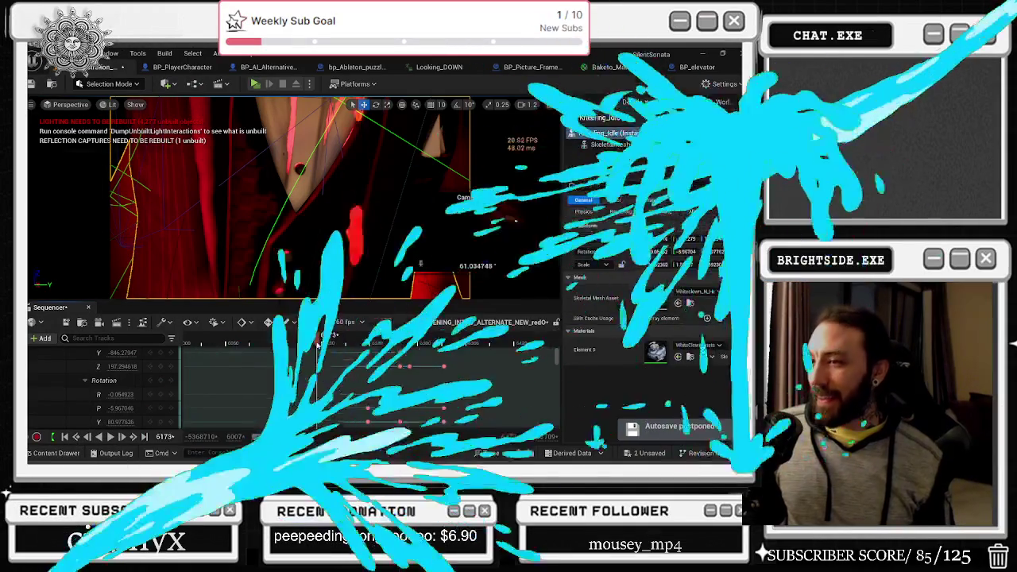
pyautogui.moveTo(330, 344); pyautogui.dragTo(332, 343)
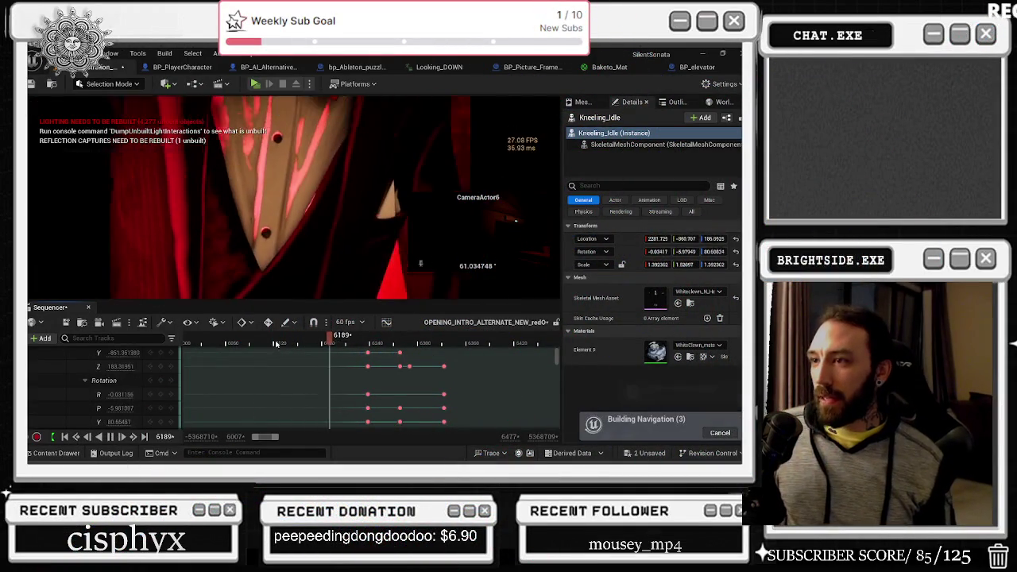
pyautogui.scroll(1, 318, 360)
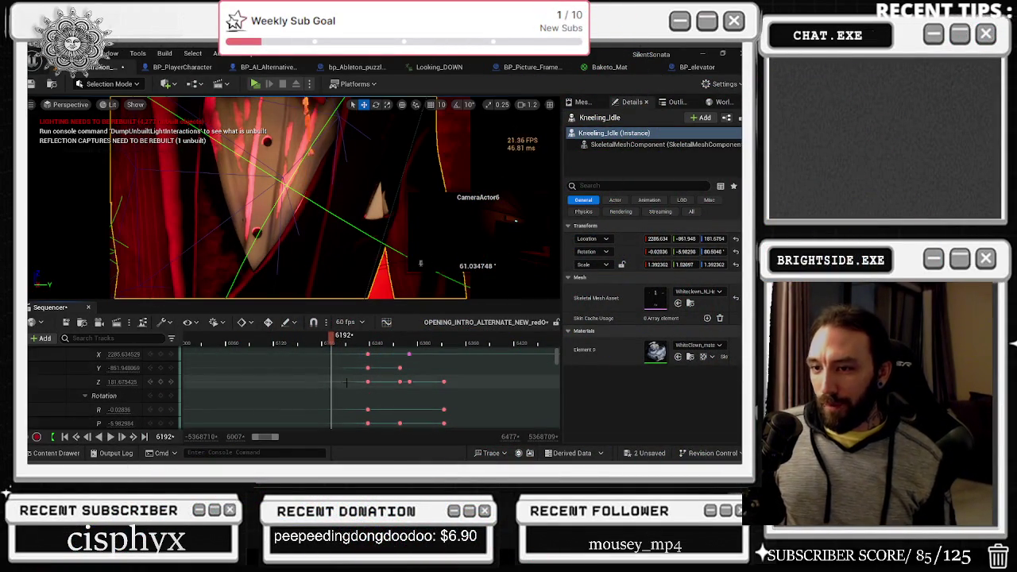
pyautogui.scroll(3, 348, 385)
pyautogui.scroll(5, 502, 376)
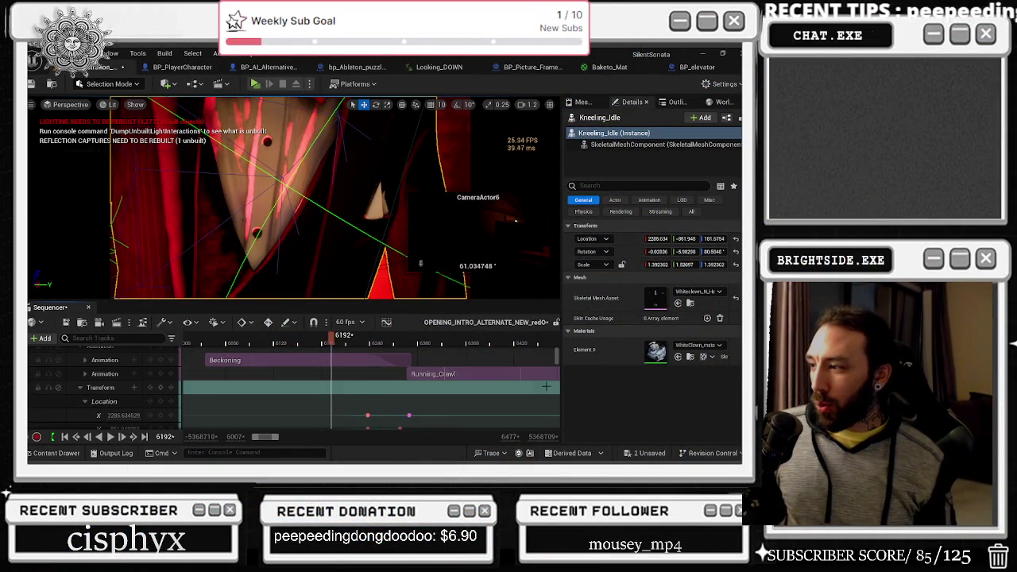
pyautogui.click(333, 366)
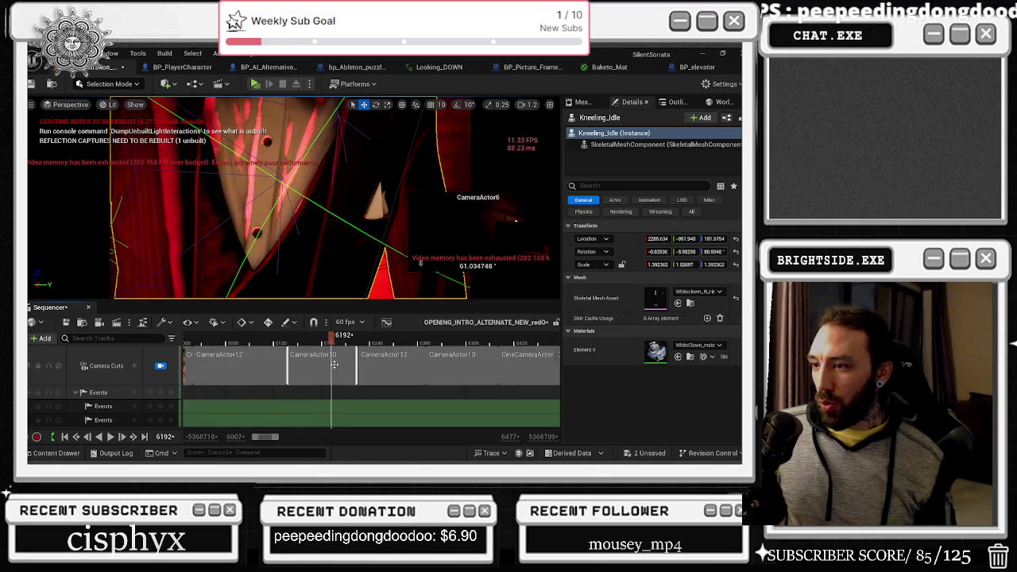
pyautogui.rightClick(333, 366)
pyautogui.click(379, 335)
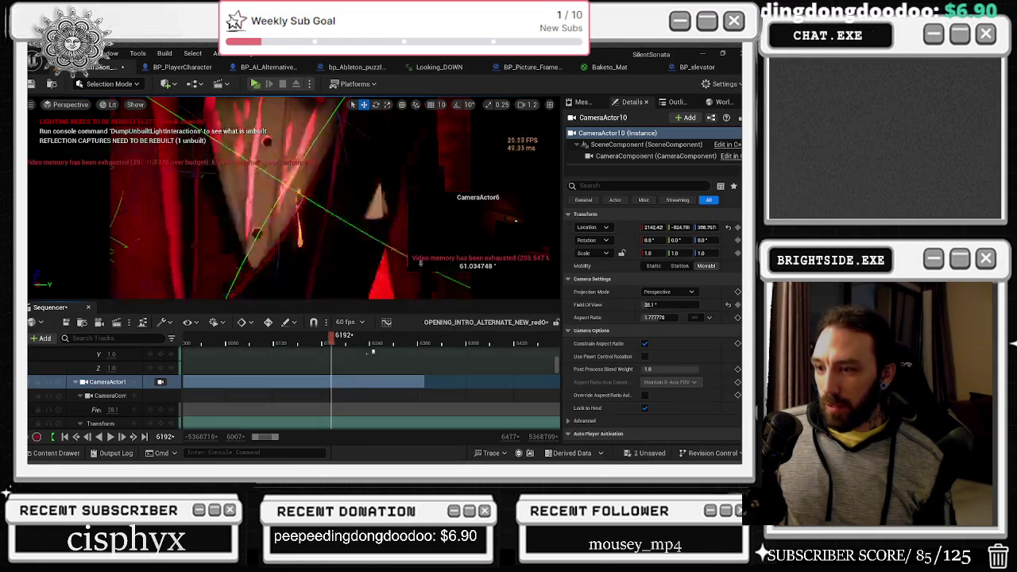
pyautogui.scroll(-5, 355, 383)
# Preview the camera move to frame 6139, step between Z keys at 6130 and 6274, then play from 6130.
pyautogui.moveTo(332, 343)
pyautogui.mouseDown()
pyautogui.moveTo(300, 345)
pyautogui.moveTo(378, 349)
pyautogui.moveTo(357, 352)
pyautogui.mouseUp()
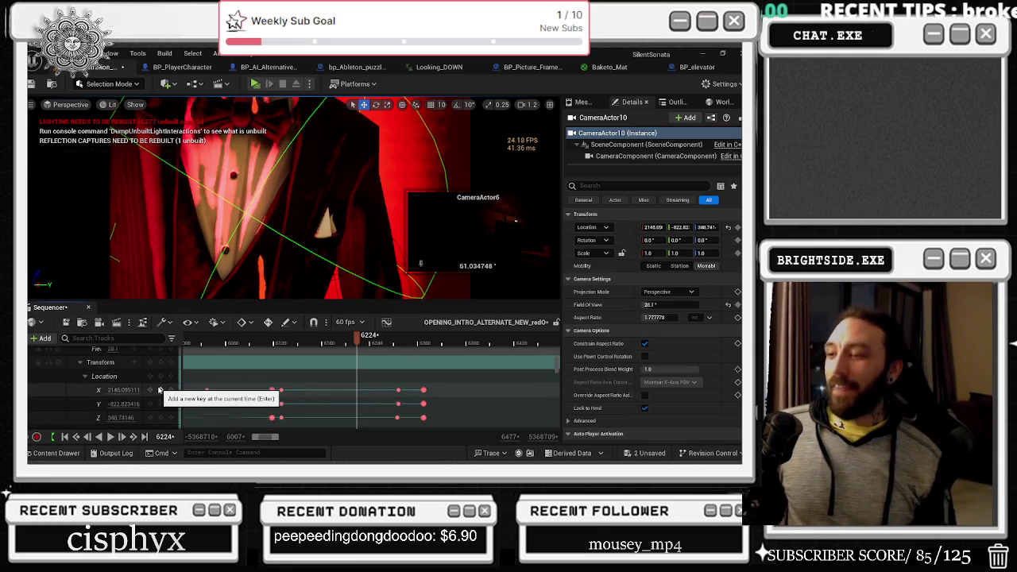
pyautogui.moveTo(357, 337)
pyautogui.mouseDown()
pyautogui.moveTo(291, 344)
pyautogui.moveTo(348, 355)
pyautogui.moveTo(268, 355)
pyautogui.moveTo(379, 345)
pyautogui.moveTo(230, 344)
pyautogui.mouseUp()
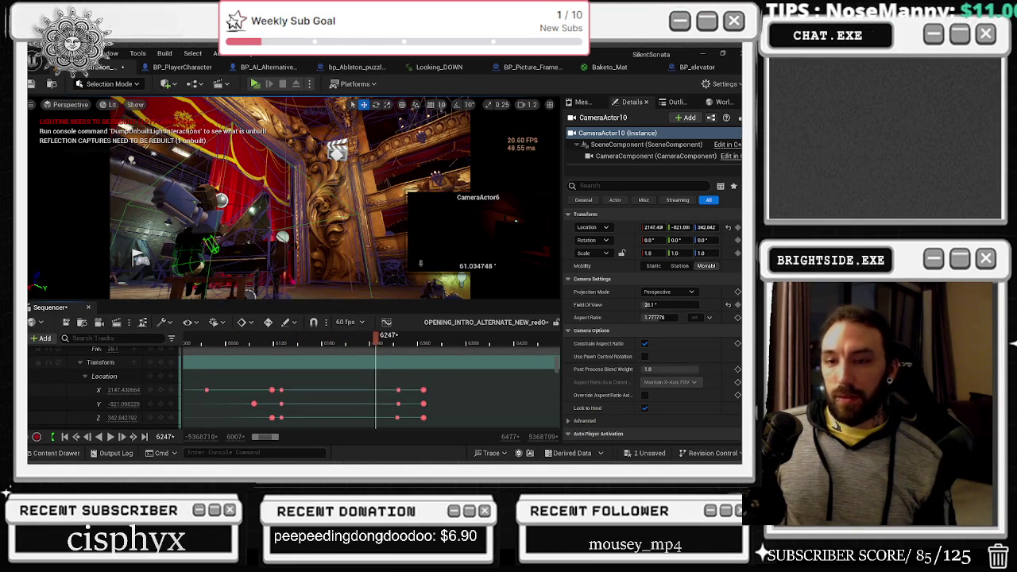
pyautogui.click(249, 345)
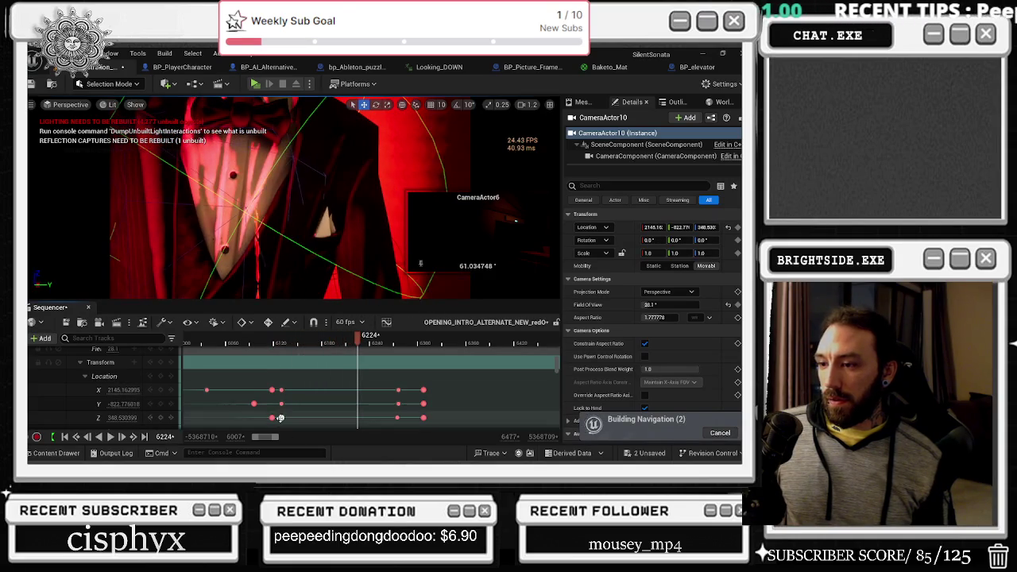
pyautogui.click(280, 418)
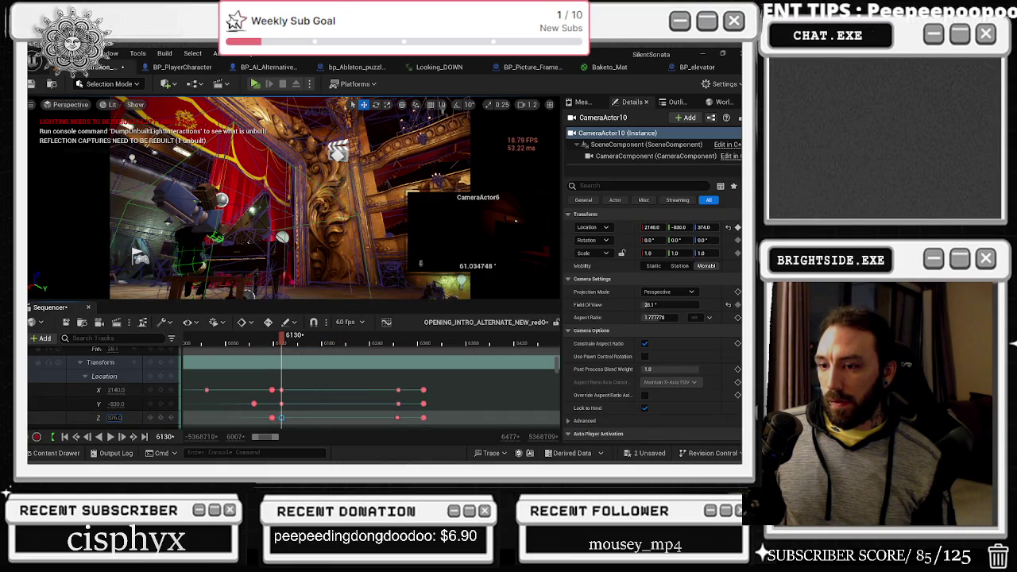
pyautogui.click(397, 419)
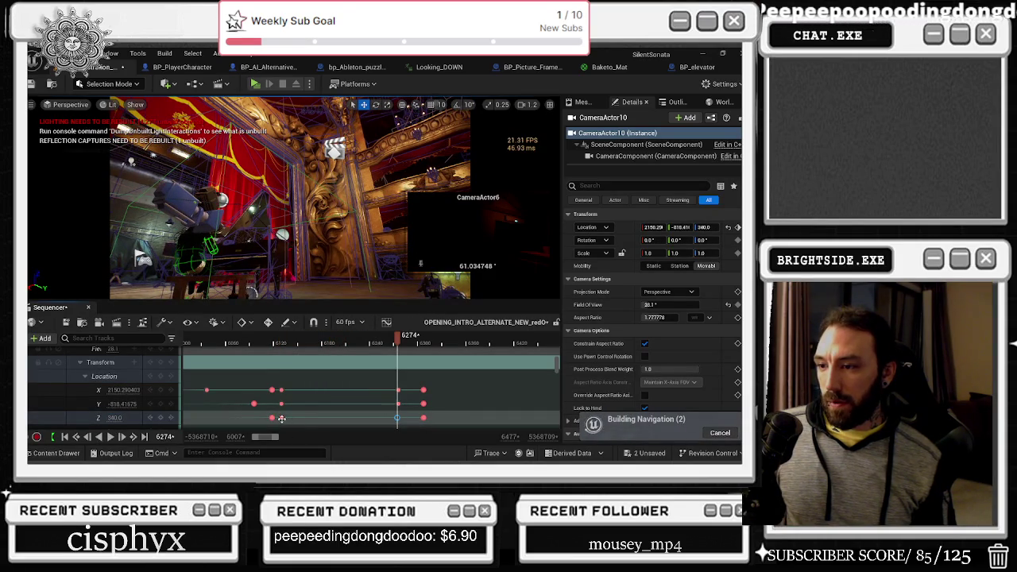
pyautogui.click(281, 418)
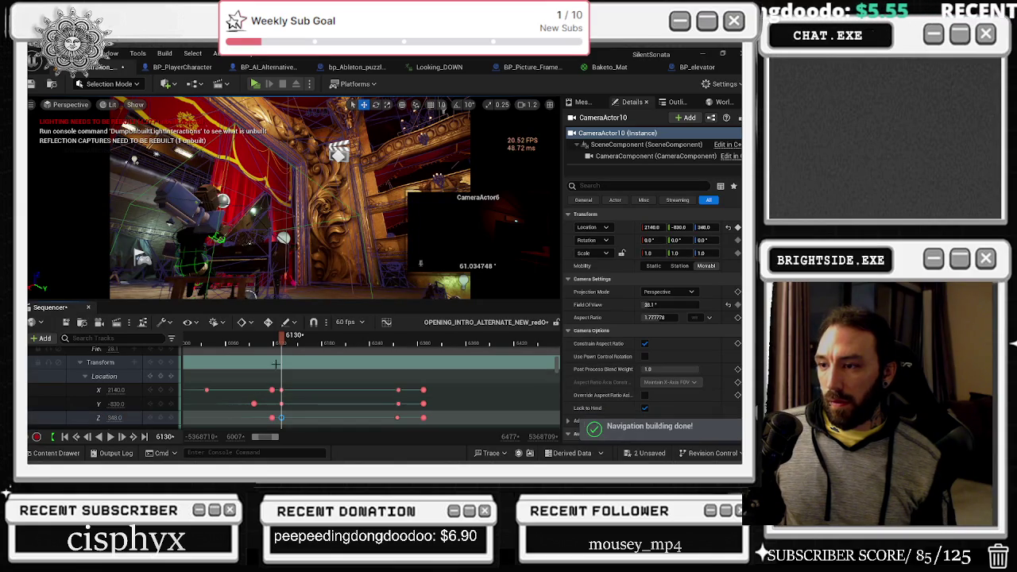
pyautogui.press('space')
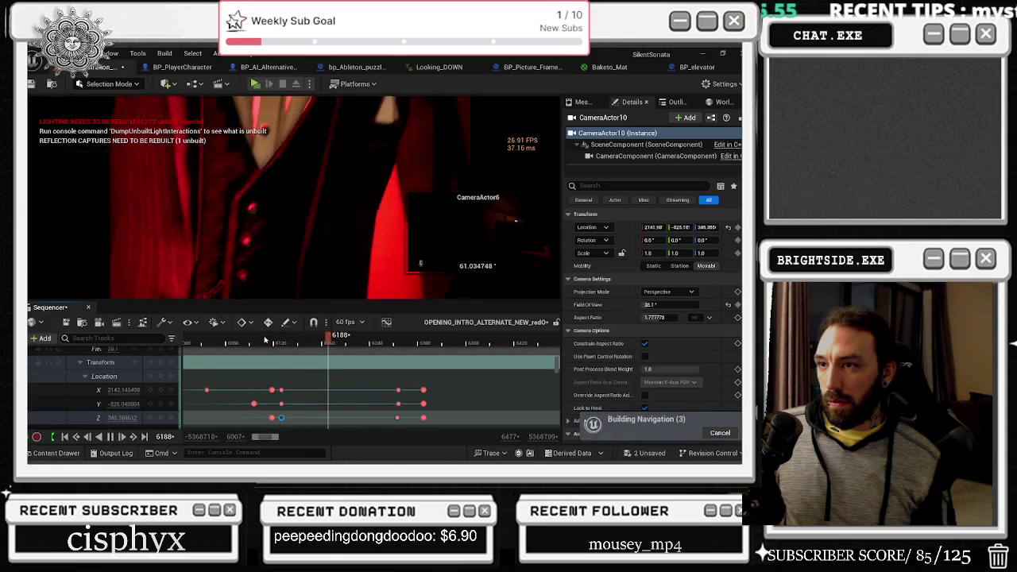
# Compare the Z keys at frames 6274 and 6130, then set the 6130 Z location to 346.
pyautogui.click(263, 343)
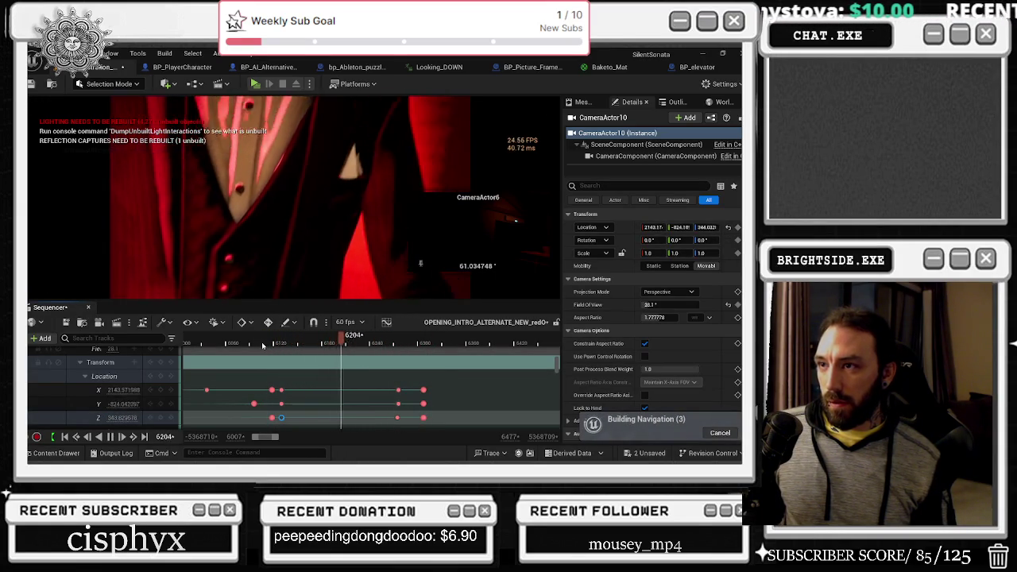
pyautogui.click(396, 419)
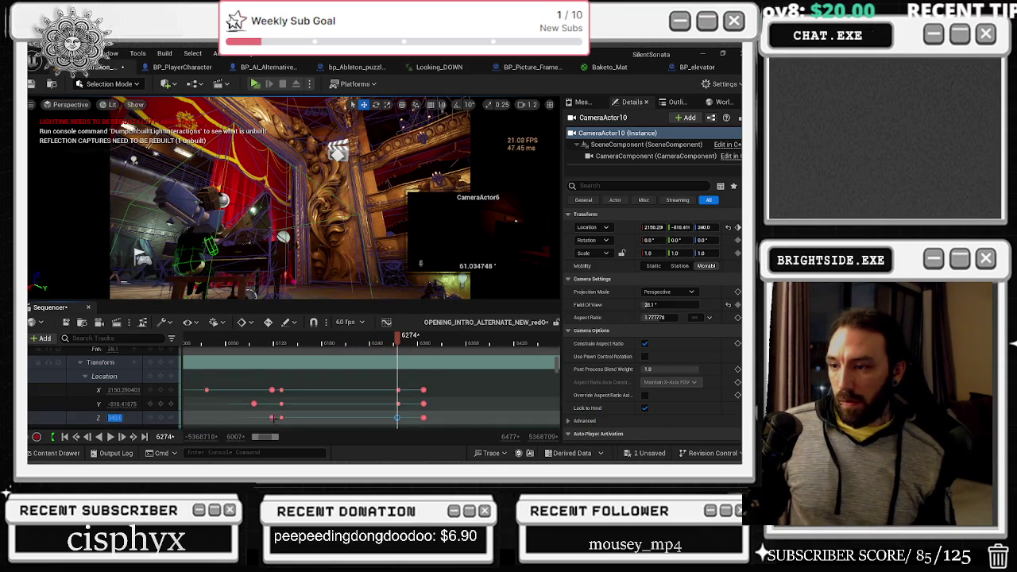
pyautogui.click(281, 419)
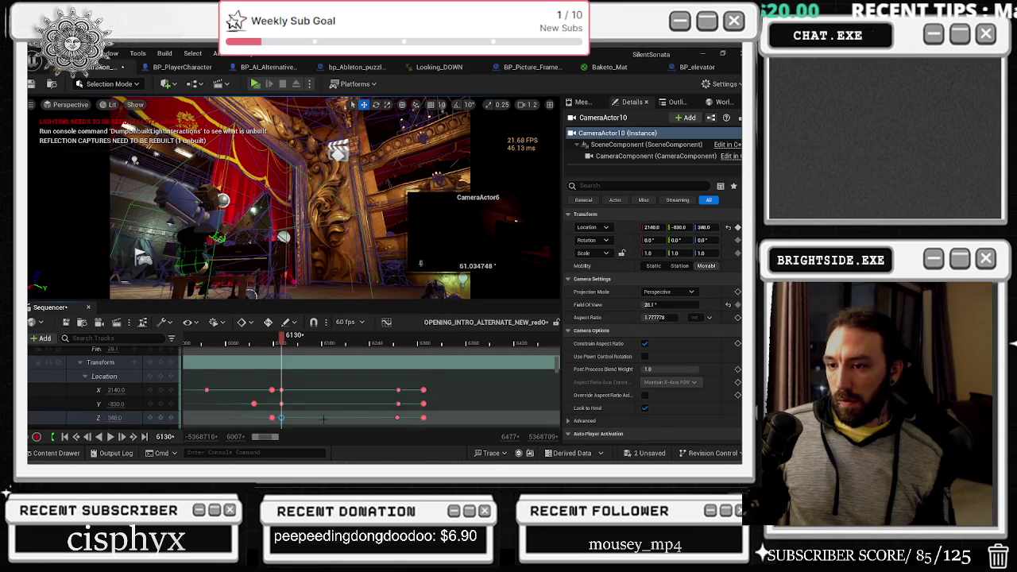
pyautogui.click(396, 418)
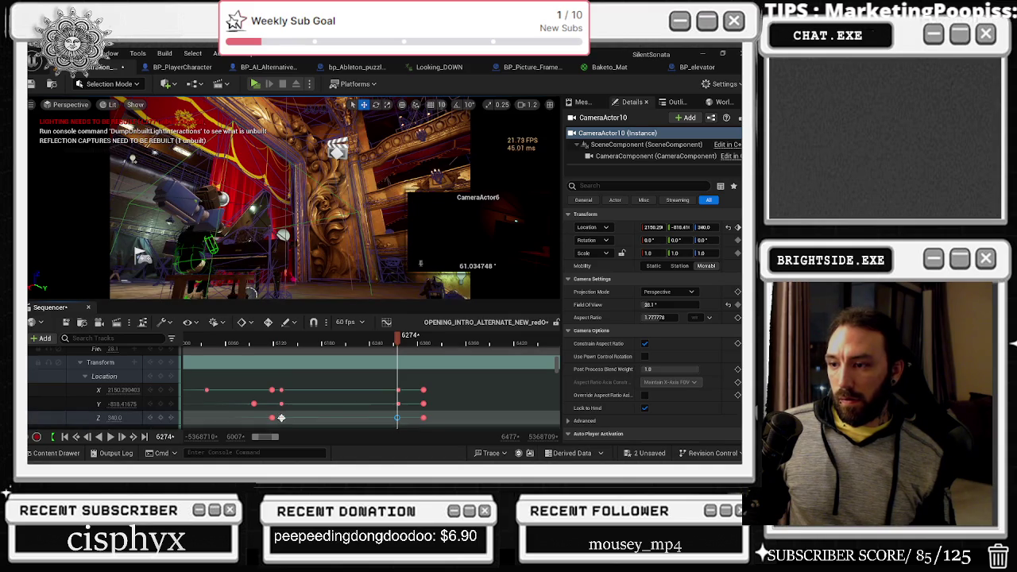
pyautogui.click(281, 418)
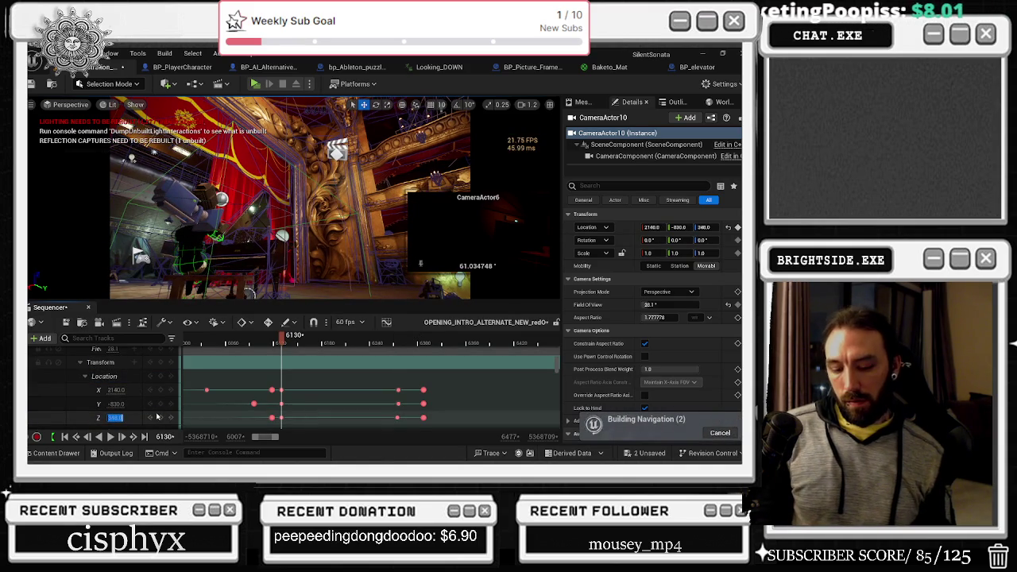
pyautogui.write('346')
pyautogui.press('Return')
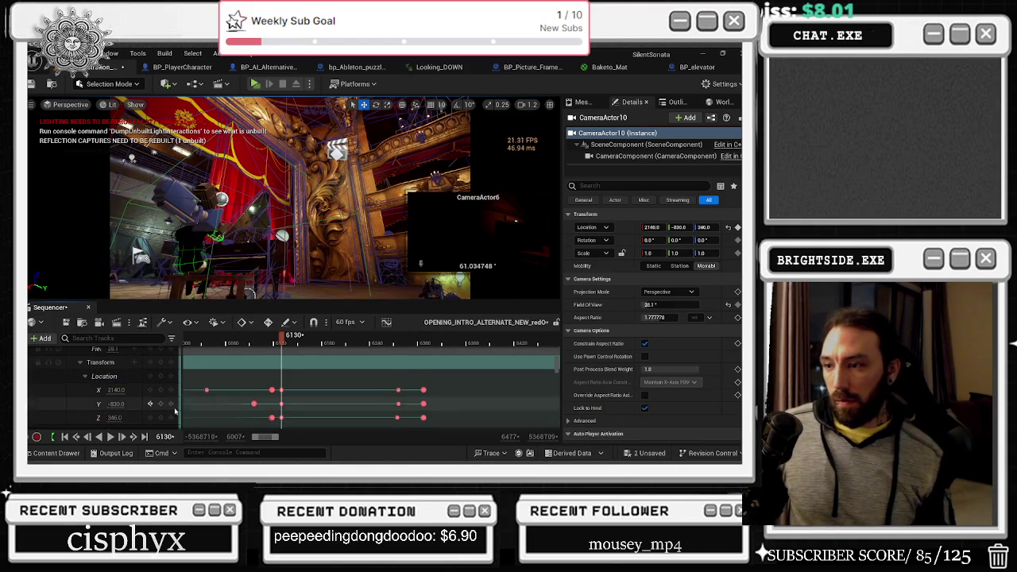
# Select the Y location key and play the cinematic from around frame 6120 to check the shot.
pyautogui.click(281, 403)
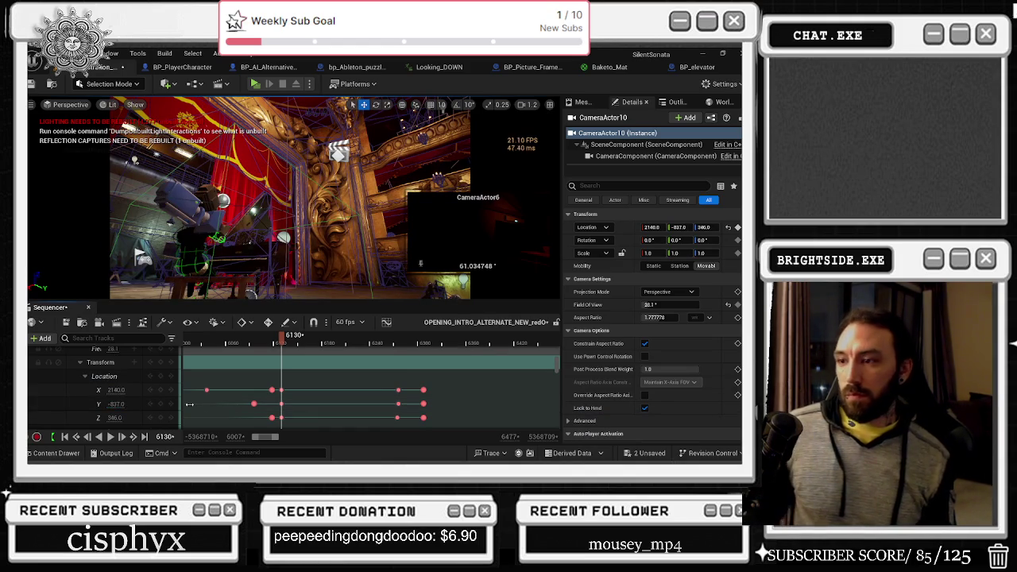
pyautogui.press('space')
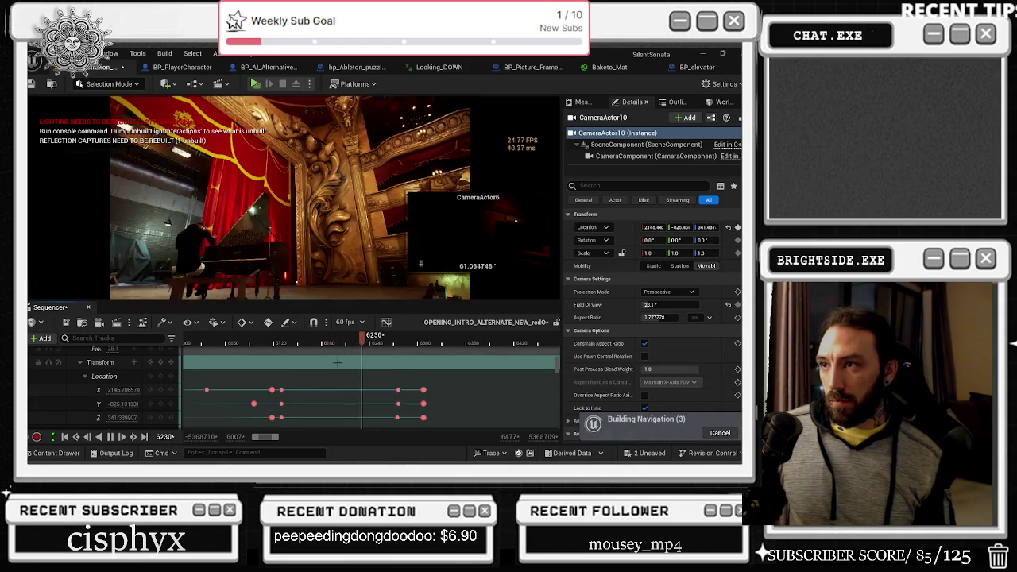
pyautogui.click(277, 343)
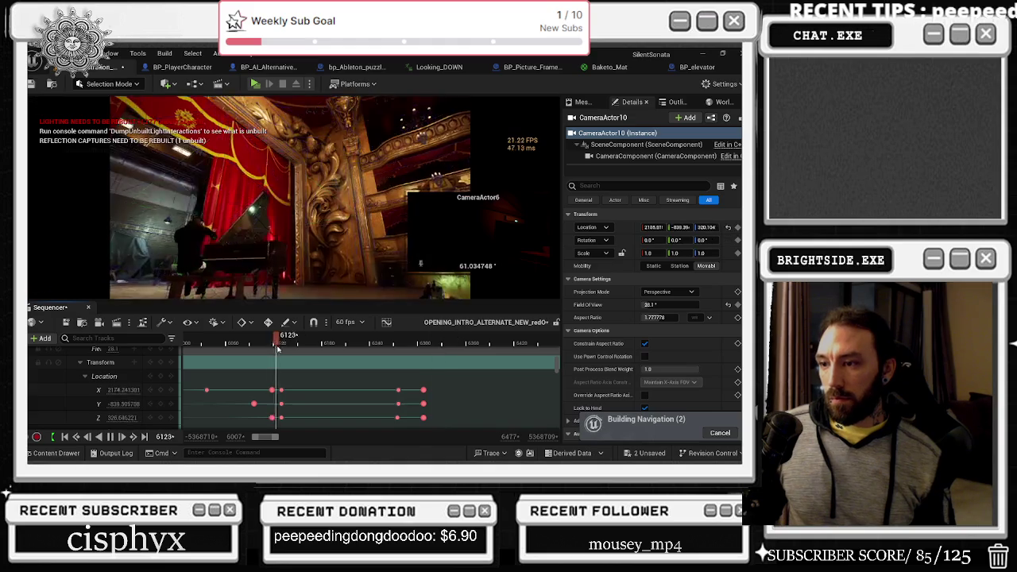
pyautogui.press('space')
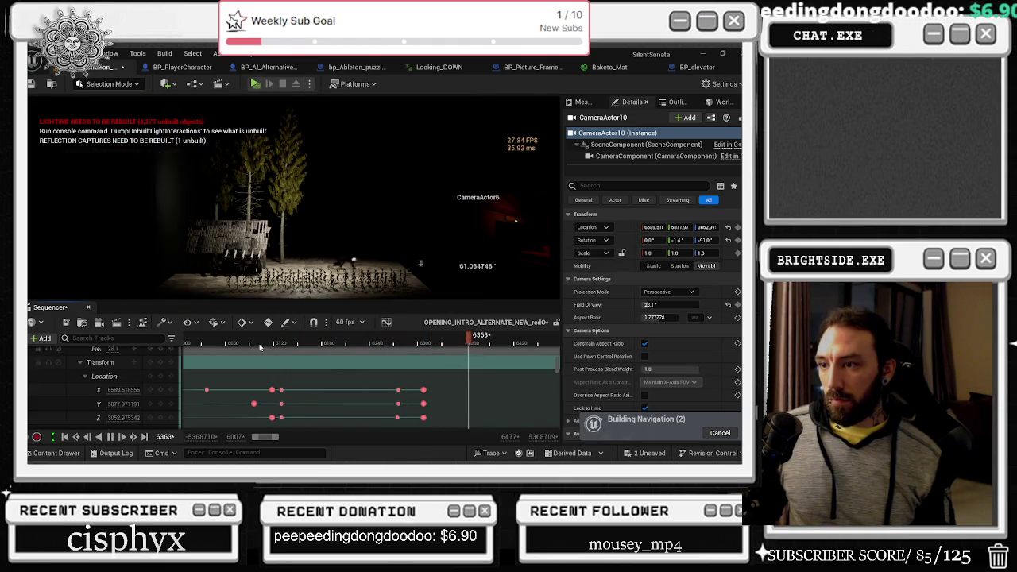
pyautogui.click(248, 345)
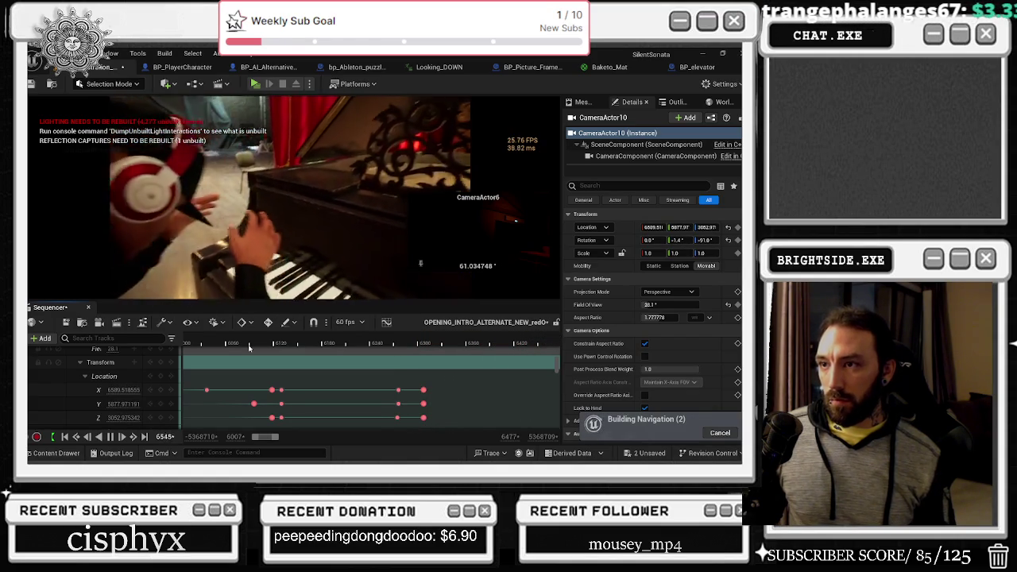
pyautogui.scroll(-3, 408, 347)
# Jump back to around frame 4368 to look over the camera keys, then bring up the window switcher.
pyautogui.click(314, 343)
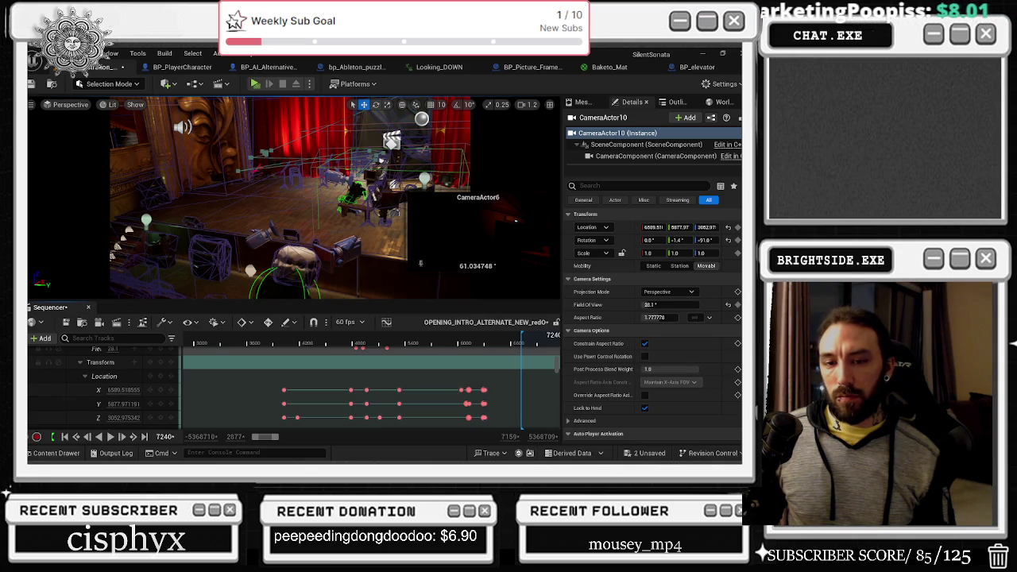
pyautogui.hotkey('alt', 'Tab')
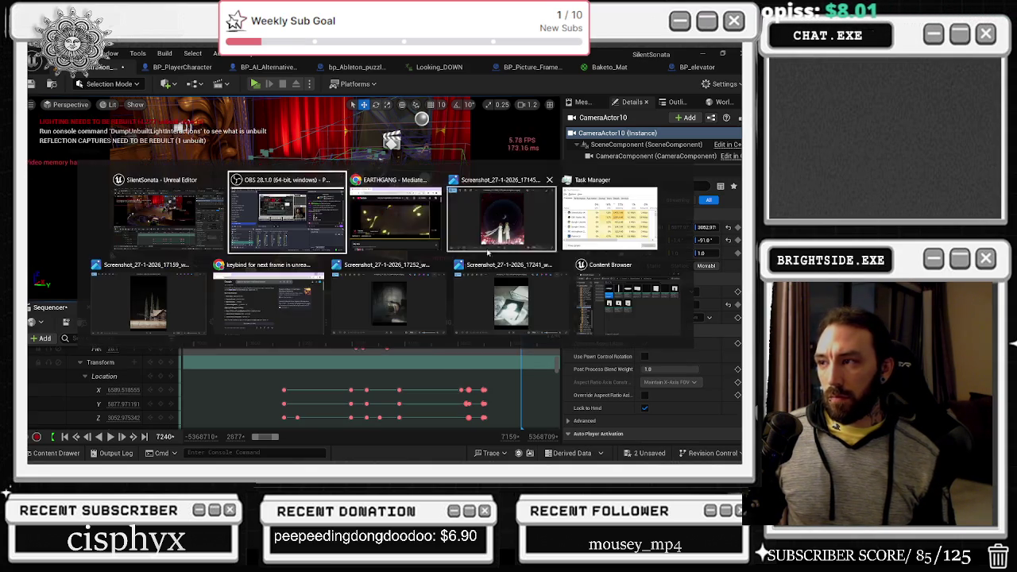
# Back in the editor, scrub from the audience shot near frame 4864 to the stage views around 5880–6630.
pyautogui.click(377, 226)
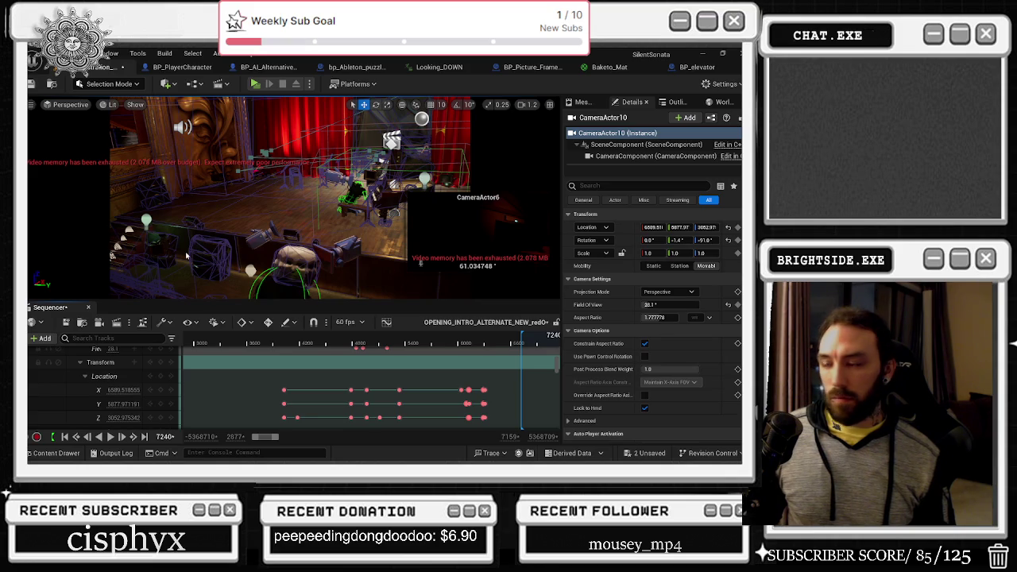
pyautogui.click(358, 344)
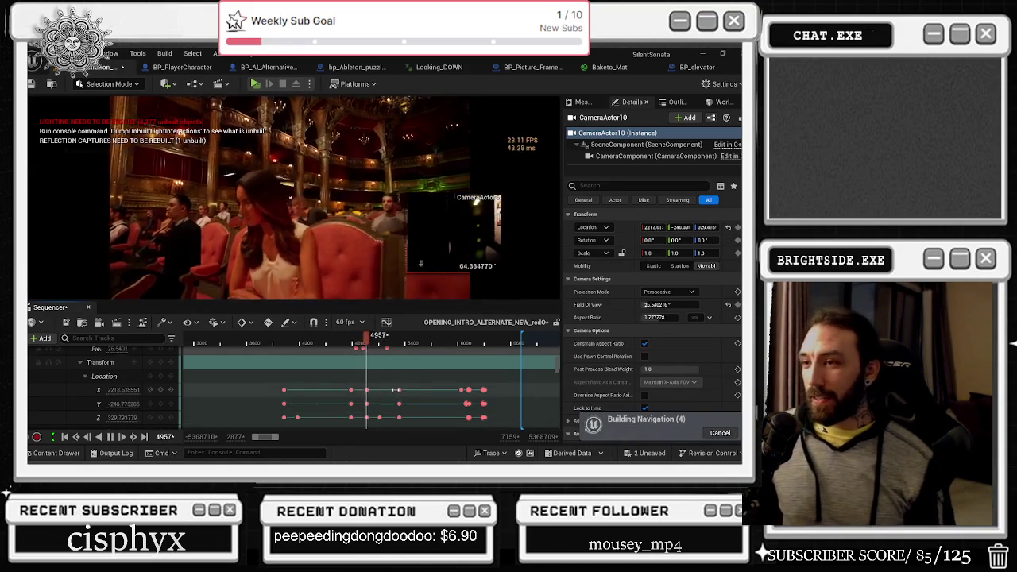
pyautogui.moveTo(397, 343)
pyautogui.mouseDown()
pyautogui.moveTo(490, 343)
pyautogui.moveTo(462, 342)
pyautogui.mouseUp()
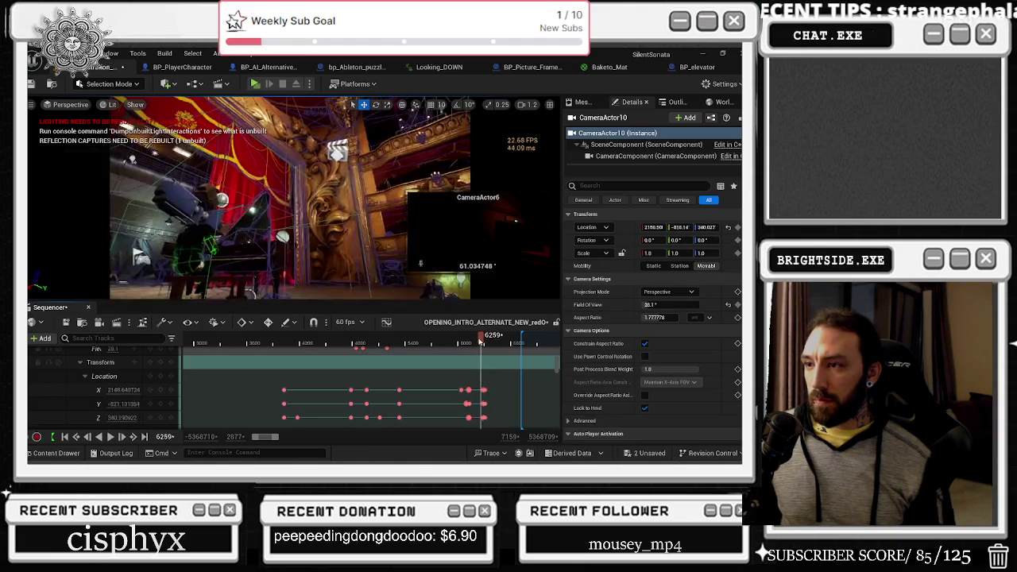
pyautogui.moveTo(482, 342); pyautogui.dragTo(474, 342)
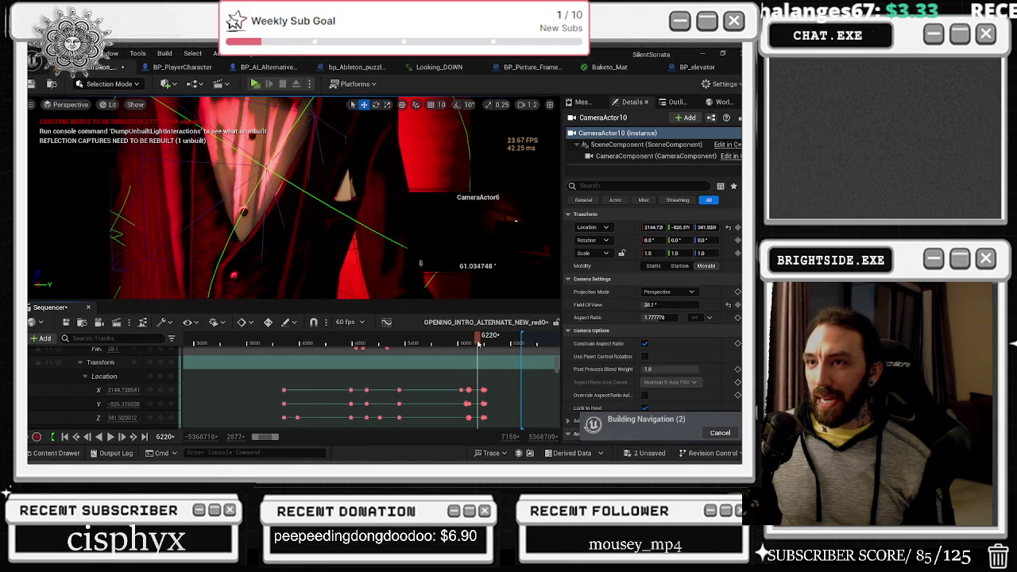
pyautogui.moveTo(478, 344); pyautogui.dragTo(465, 343)
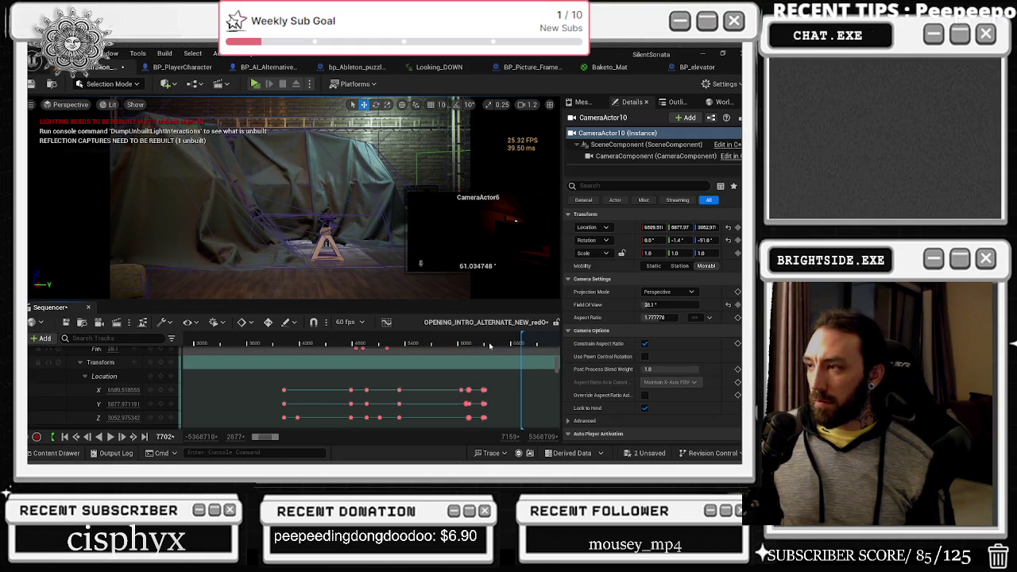
pyautogui.moveTo(487, 344)
pyautogui.mouseDown()
pyautogui.moveTo(429, 345)
pyautogui.moveTo(521, 352)
pyautogui.moveTo(547, 340)
pyautogui.mouseUp()
pyautogui.scroll(-5, 372, 381)
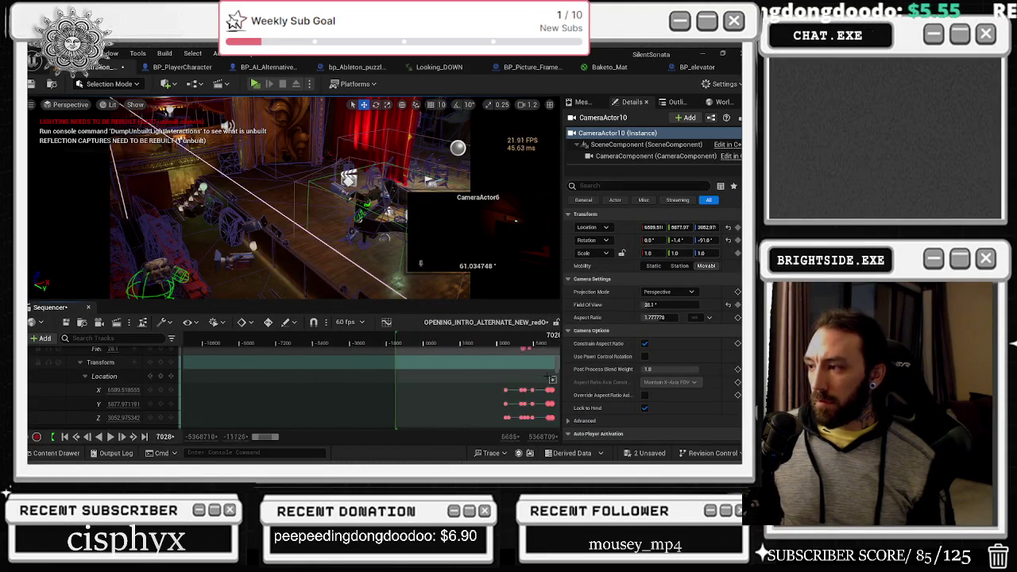
pyautogui.moveTo(402, 343)
pyautogui.mouseDown()
pyautogui.moveTo(421, 344)
pyautogui.moveTo(384, 346)
pyautogui.mouseUp()
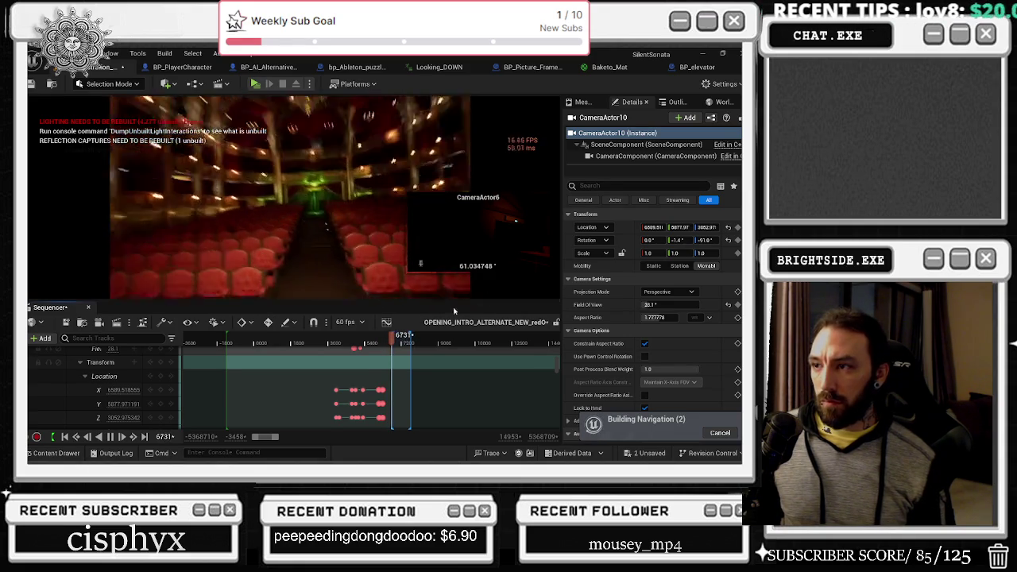
pyautogui.moveTo(405, 339)
pyautogui.mouseDown()
pyautogui.moveTo(352, 339)
pyautogui.moveTo(388, 350)
pyautogui.mouseUp()
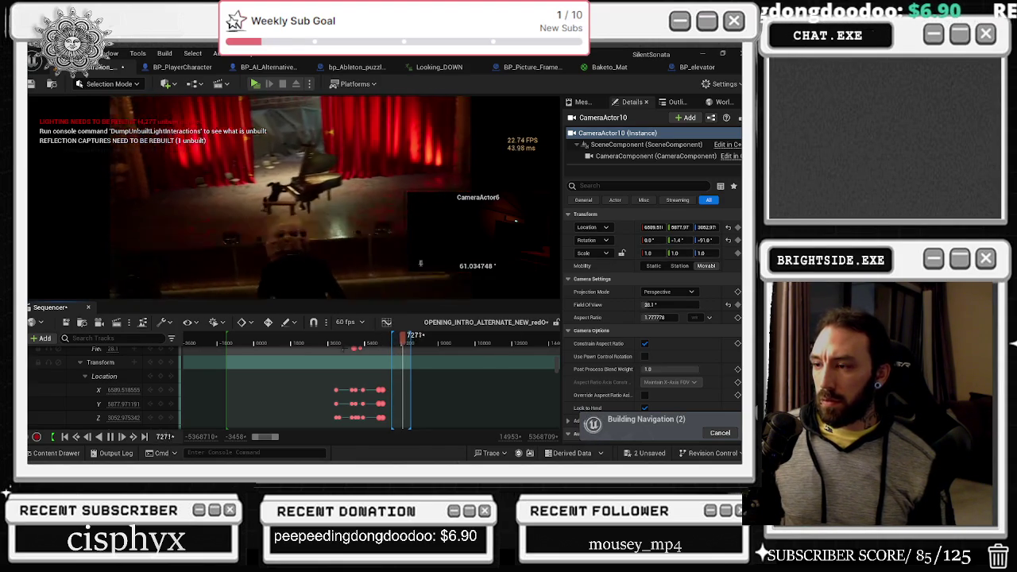
pyautogui.moveTo(346, 350); pyautogui.dragTo(385, 347)
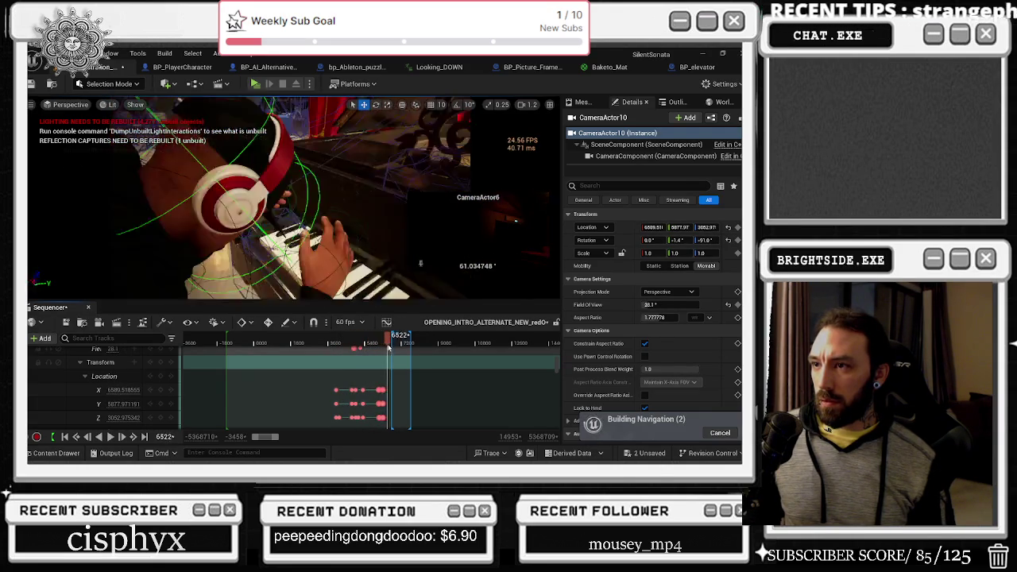
pyautogui.moveTo(393, 347)
pyautogui.mouseDown()
pyautogui.moveTo(248, 366)
pyautogui.moveTo(260, 367)
pyautogui.mouseUp()
pyautogui.press('space')
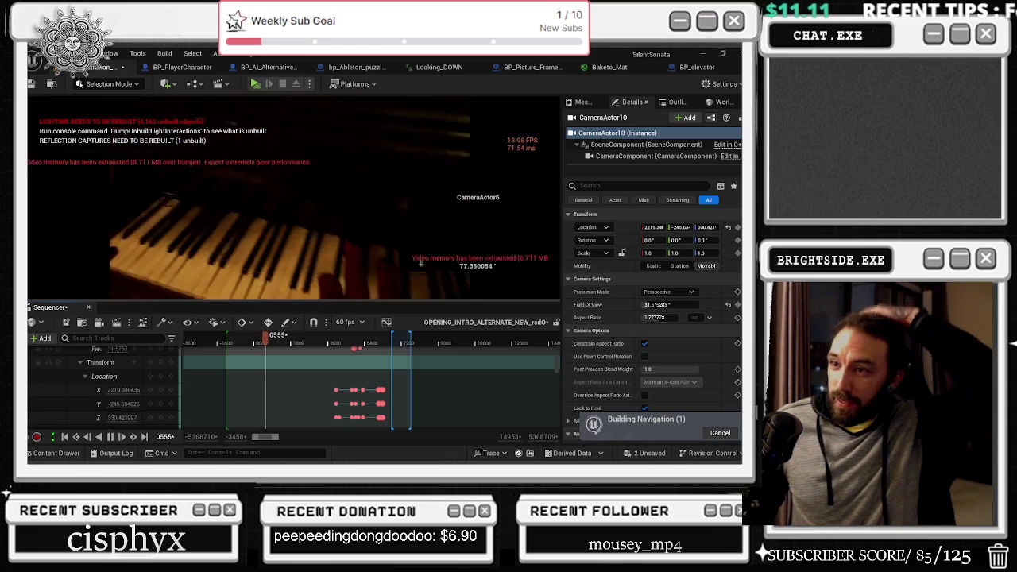
pyautogui.press('space')
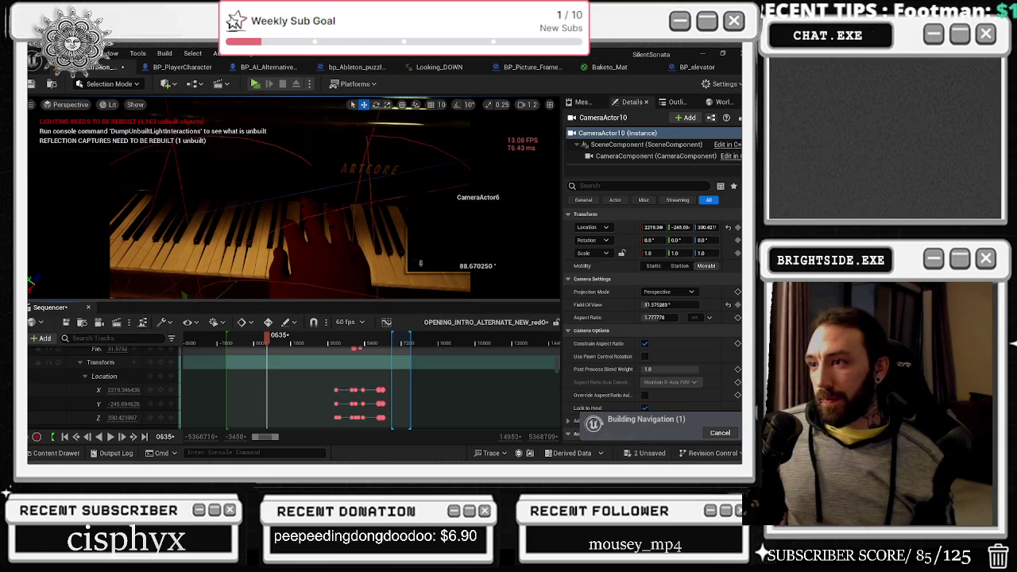
# Search paintfulfinal_Skeleton's mesh list for 'hand' without changing it, then switch to BP_PlayerCharacter.
pyautogui.click(108, 395)
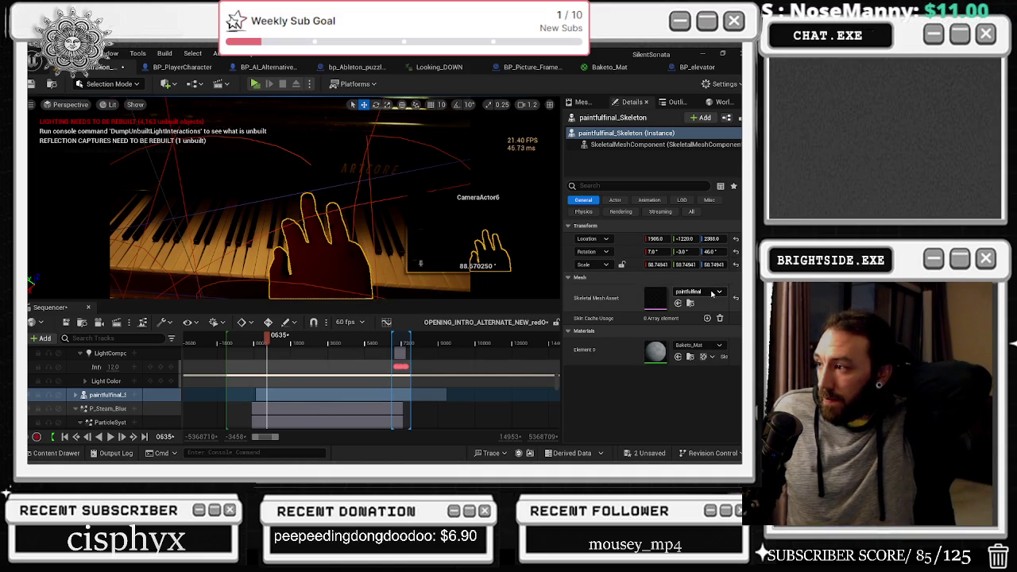
pyautogui.click(713, 293)
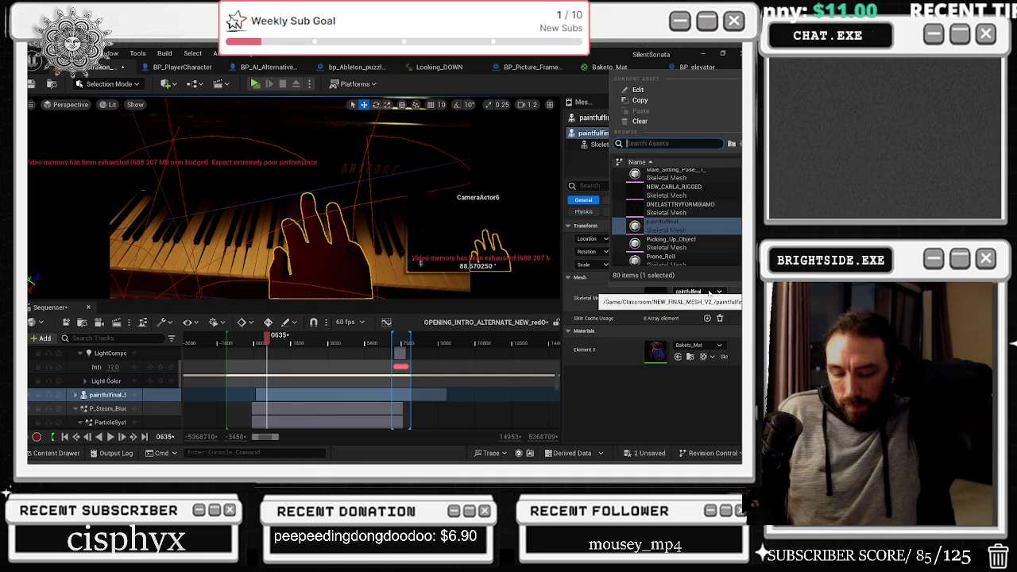
pyautogui.write('ha')
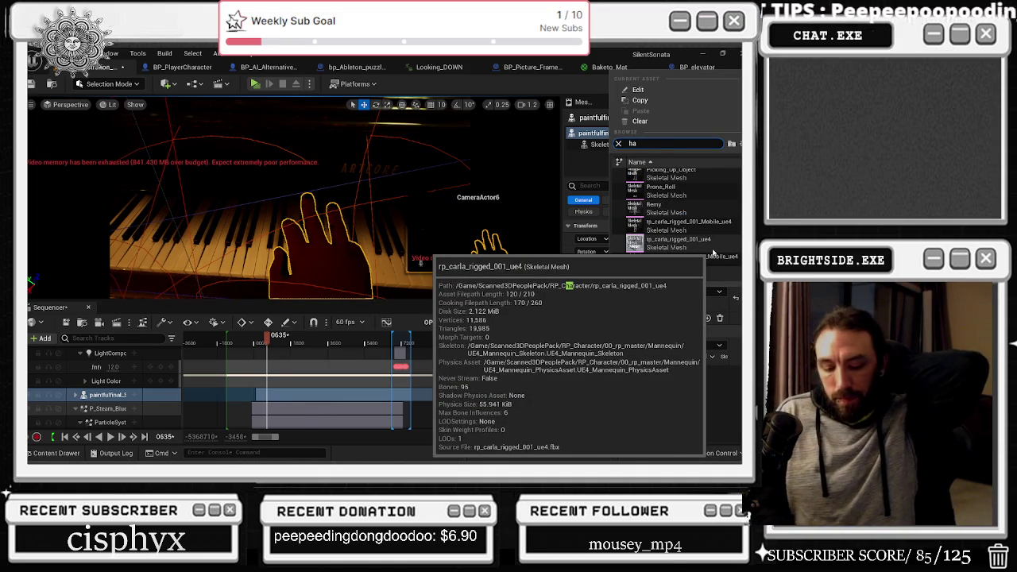
pyautogui.write('nd')
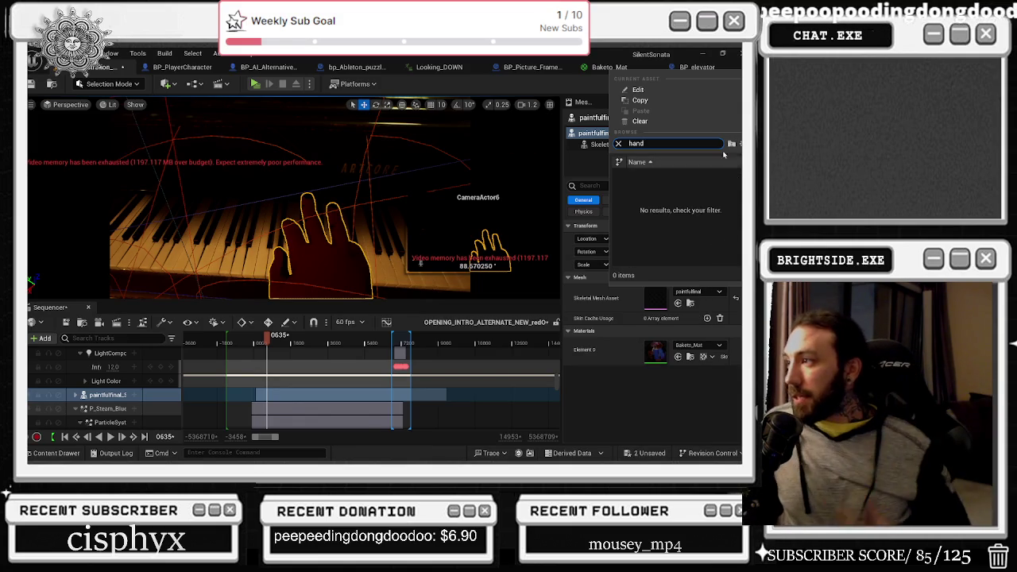
pyautogui.click(619, 144)
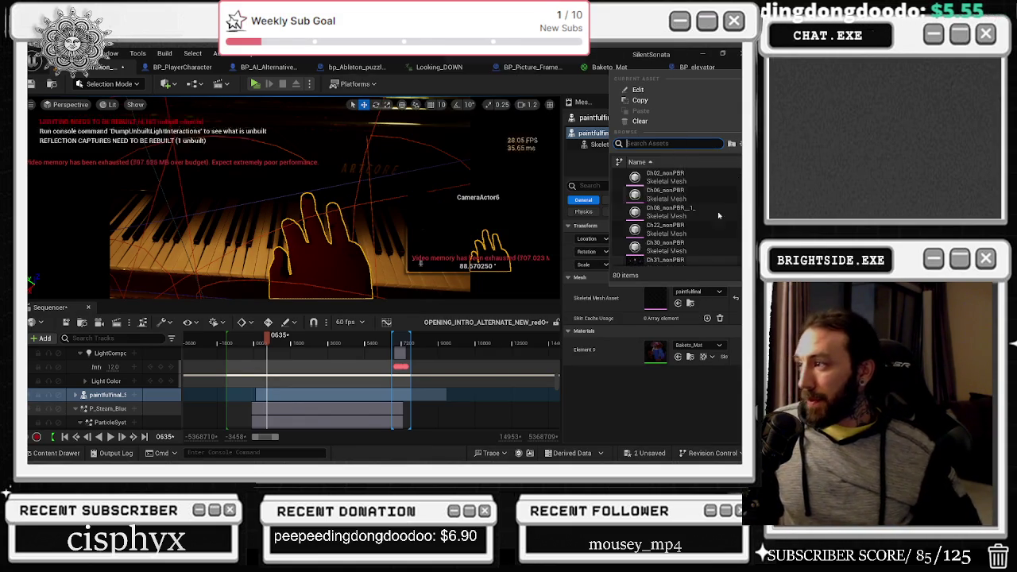
pyautogui.click(199, 73)
pyautogui.click(195, 68)
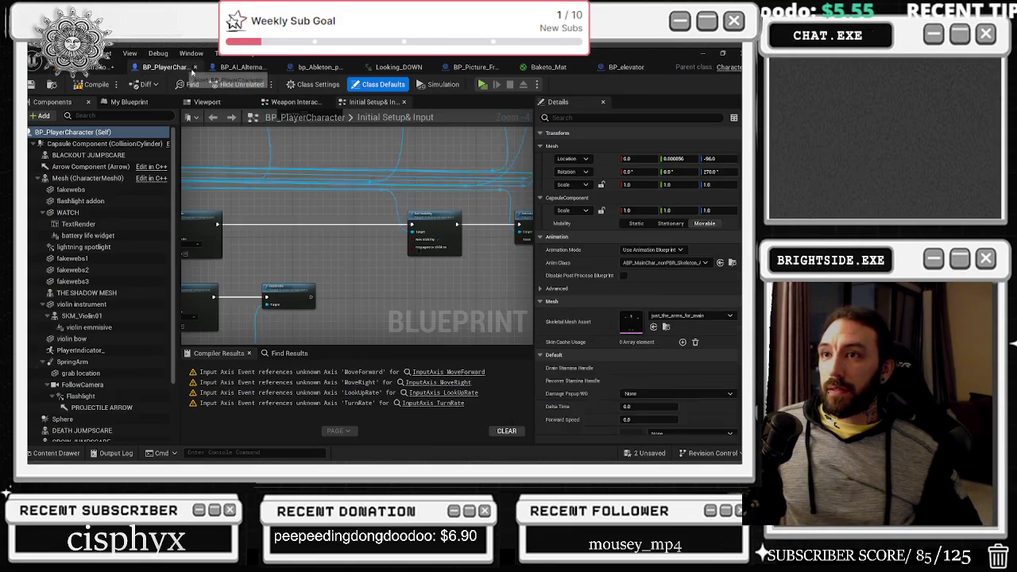
# Select the character's Mesh component, browse to the just_the_arms_for_main asset, and return to the level editor.
pyautogui.click(208, 103)
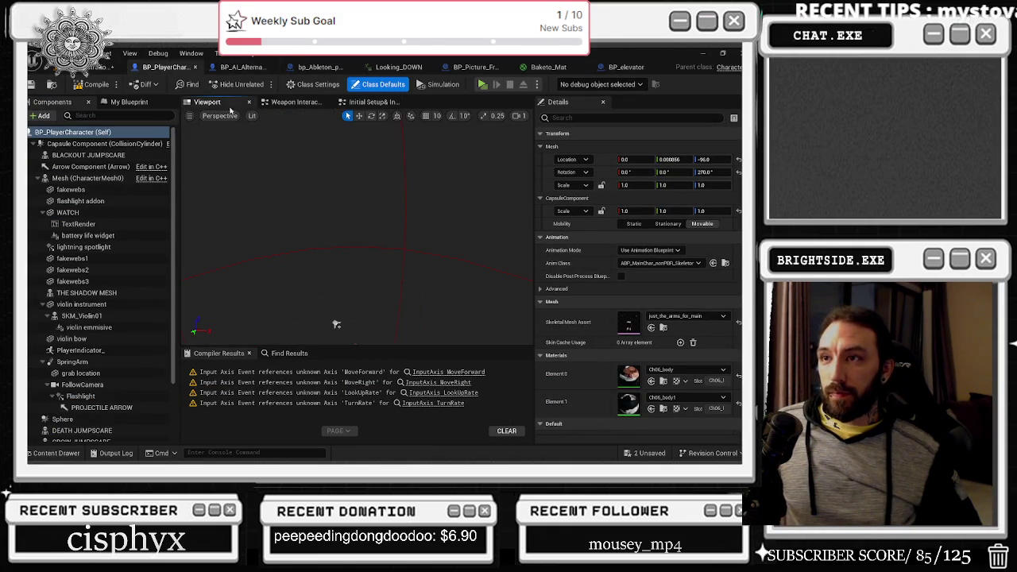
pyautogui.moveTo(318, 217)
pyautogui.mouseDown()
pyautogui.moveTo(311, 159)
pyautogui.moveTo(324, 181)
pyautogui.mouseUp()
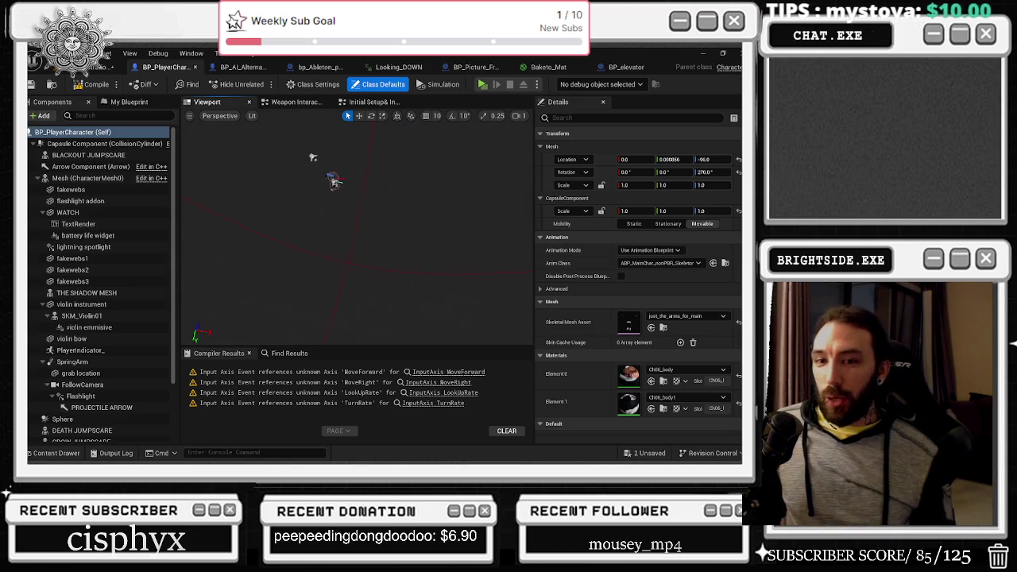
pyautogui.scroll(5, 323, 180)
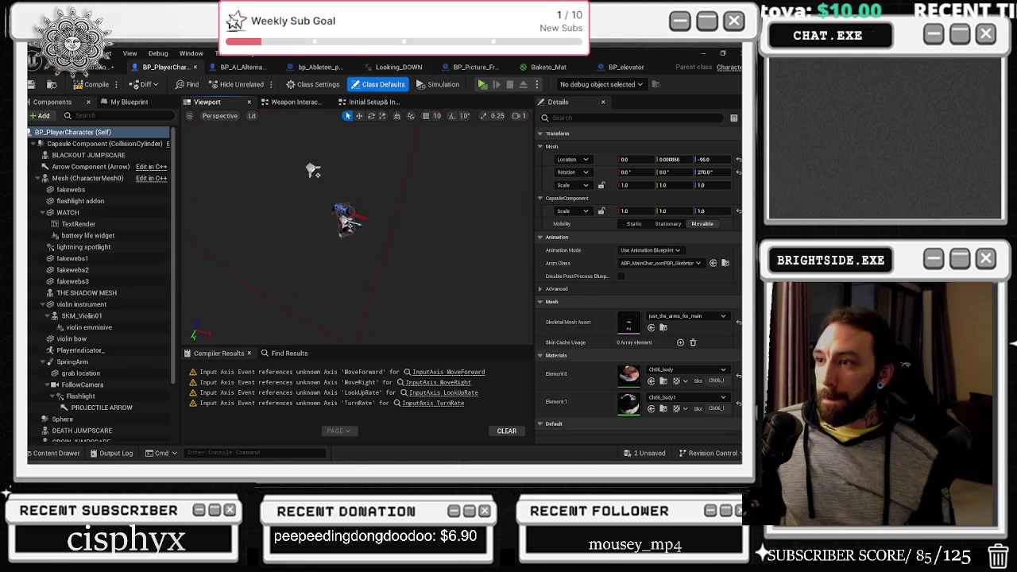
pyautogui.click(330, 203)
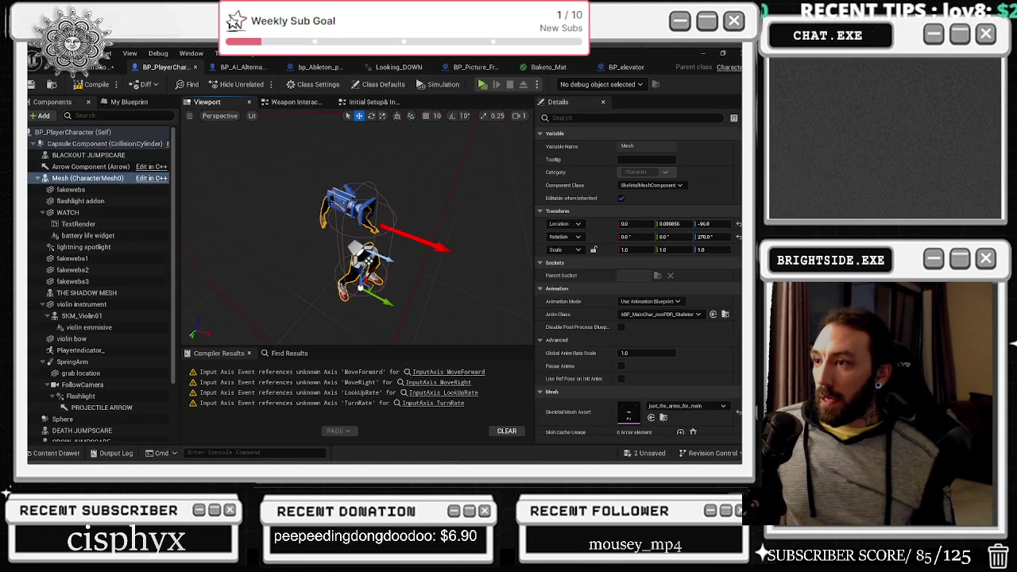
pyautogui.click(665, 419)
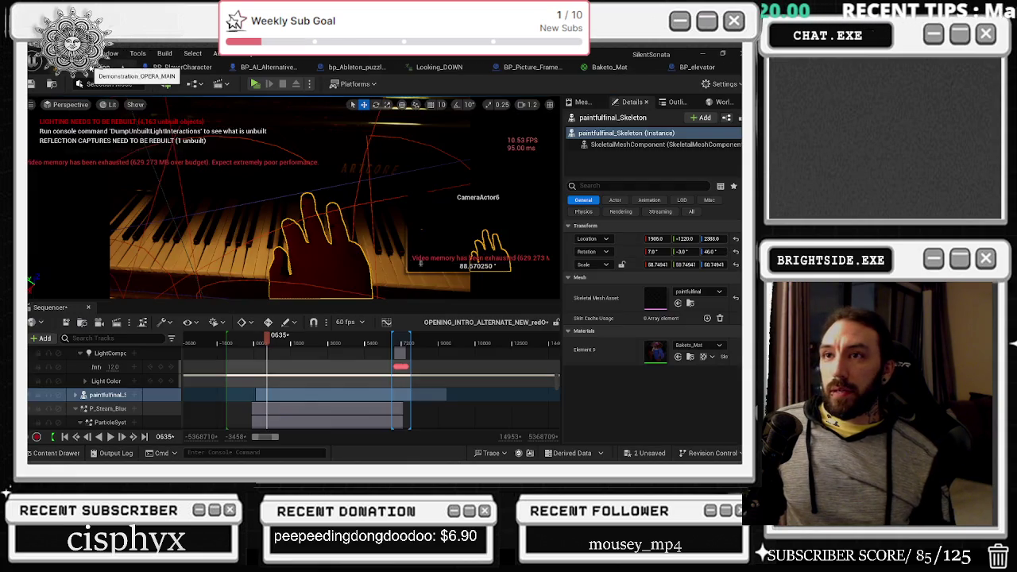
pyautogui.click(99, 67)
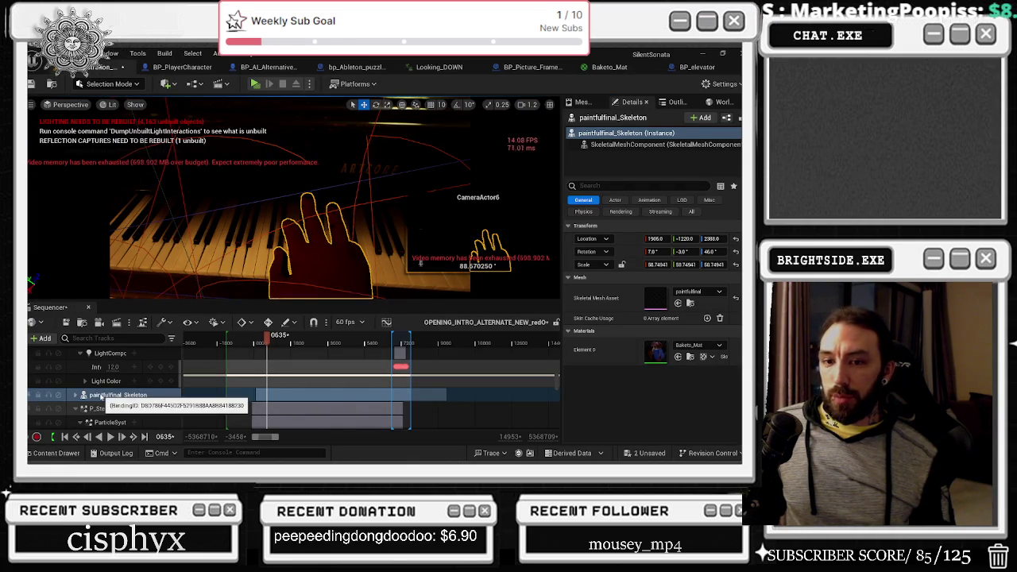
# Scrub the sequence and drag the P_Steam_BlueSteam section's start edge later, then preview its timing.
pyautogui.moveTo(275, 342)
pyautogui.mouseDown()
pyautogui.moveTo(393, 337)
pyautogui.moveTo(334, 338)
pyautogui.mouseUp()
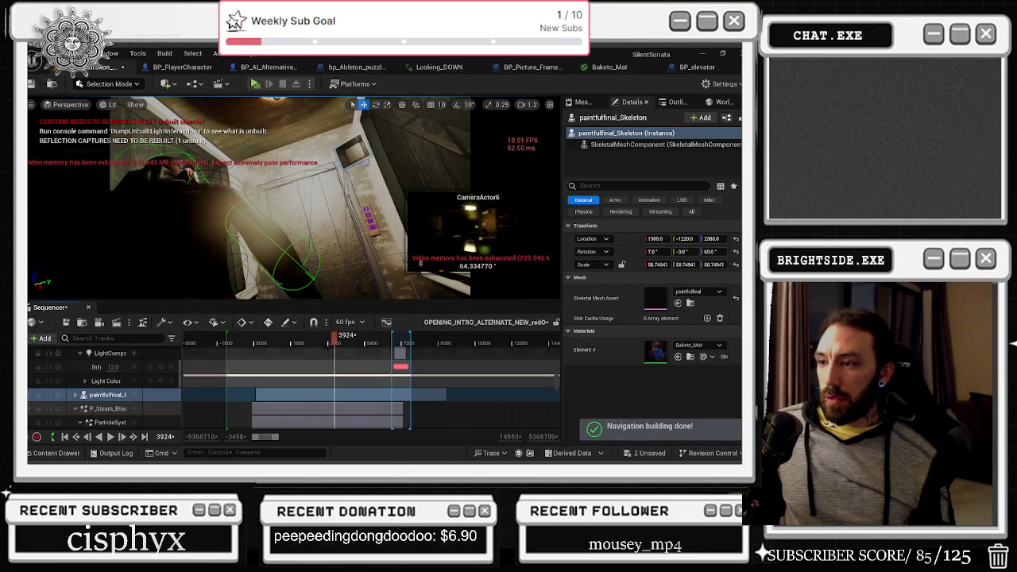
pyautogui.press(',')
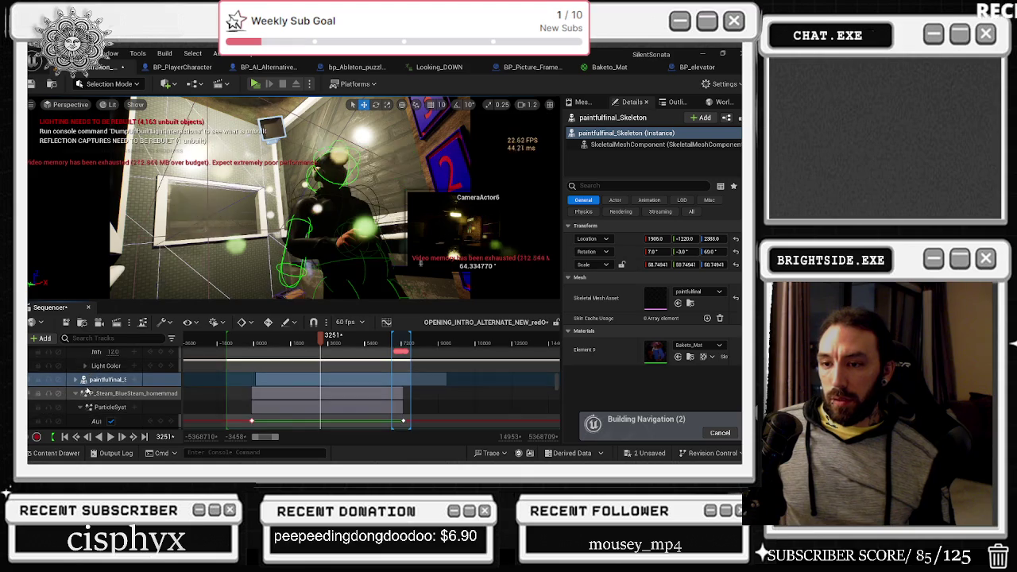
pyautogui.scroll(-1, 114, 392)
pyautogui.scroll(-1, 244, 407)
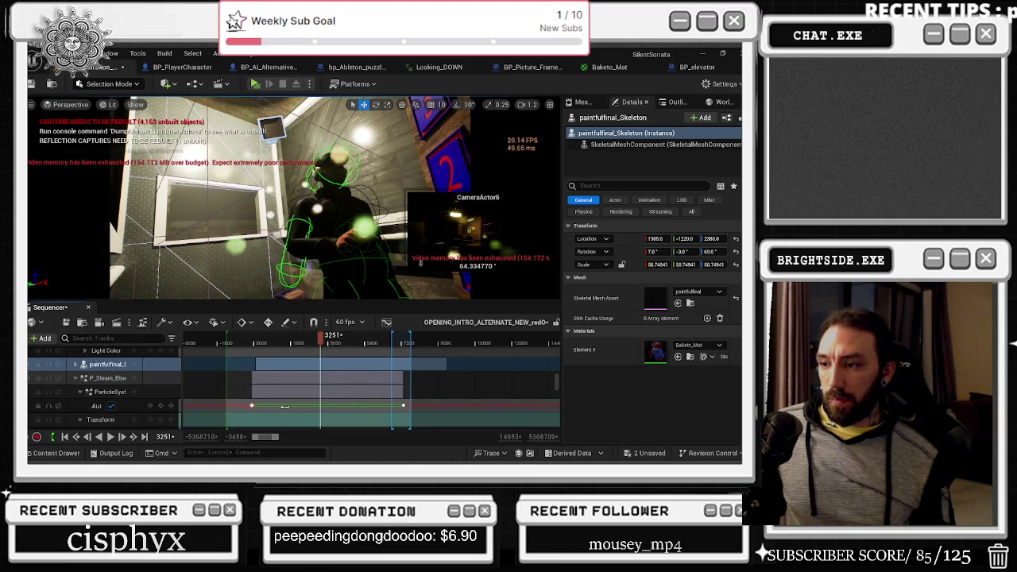
pyautogui.moveTo(253, 406); pyautogui.dragTo(294, 406)
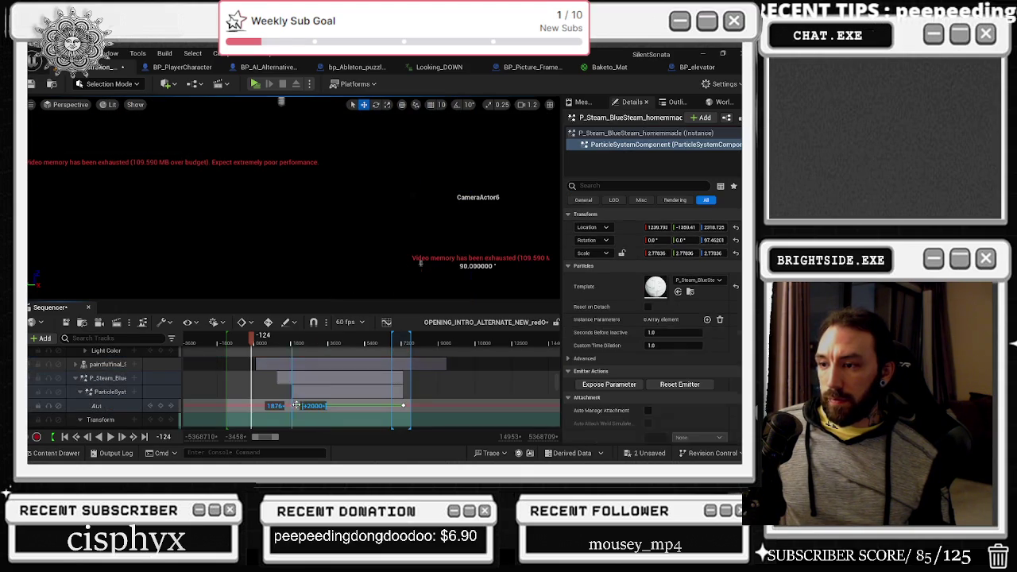
pyautogui.moveTo(290, 343)
pyautogui.mouseDown()
pyautogui.moveTo(318, 344)
pyautogui.moveTo(259, 347)
pyautogui.mouseUp()
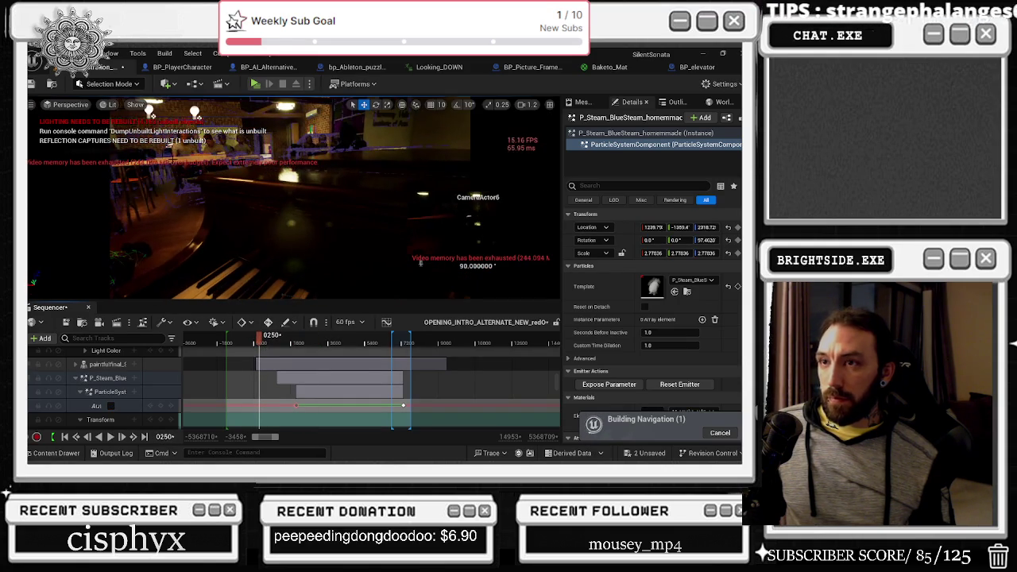
# Switch the viewport to Unlit and set Engine Scalability to Low.
pyautogui.click(111, 106)
pyautogui.click(135, 153)
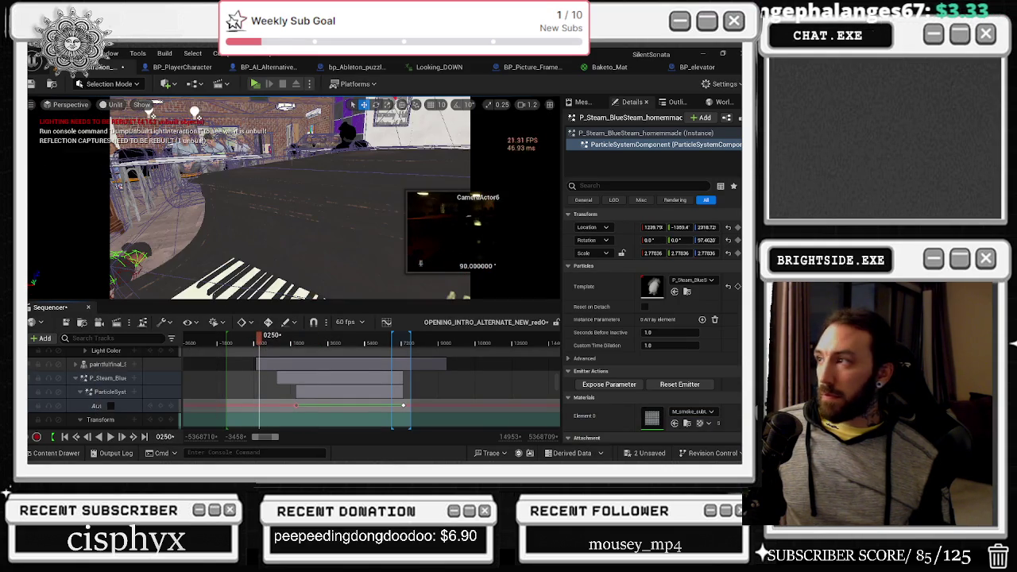
pyautogui.click(719, 84)
pyautogui.moveTo(648, 250)
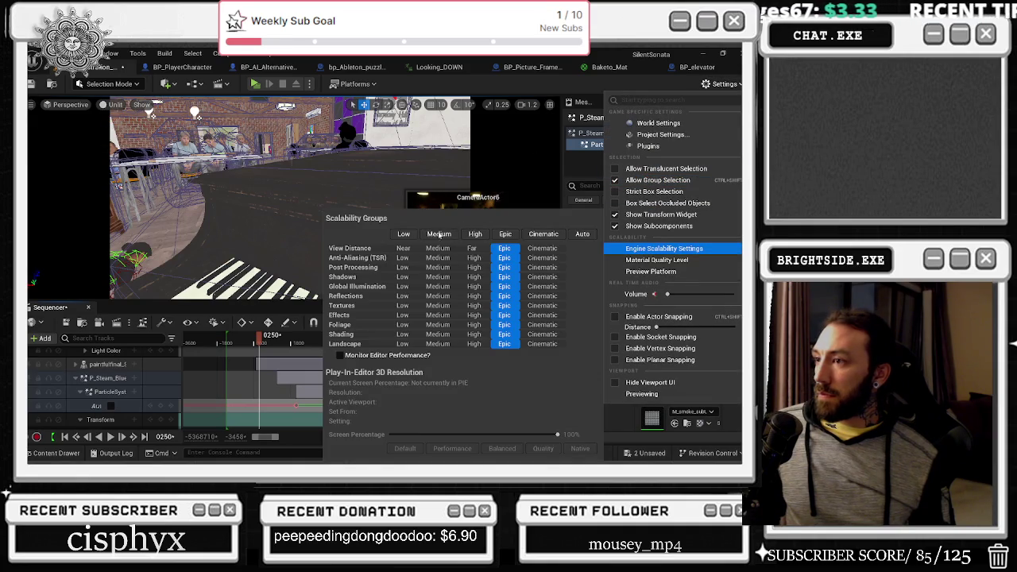
pyautogui.click(404, 234)
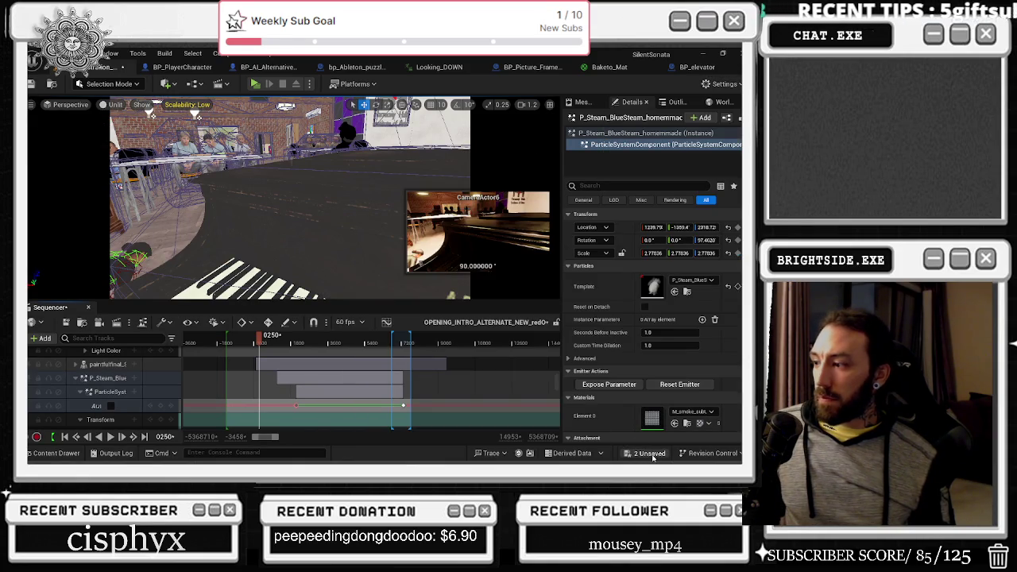
# Save the 2 unsaved level items with Save Selected, then scrub the sequence to review.
pyautogui.click(650, 453)
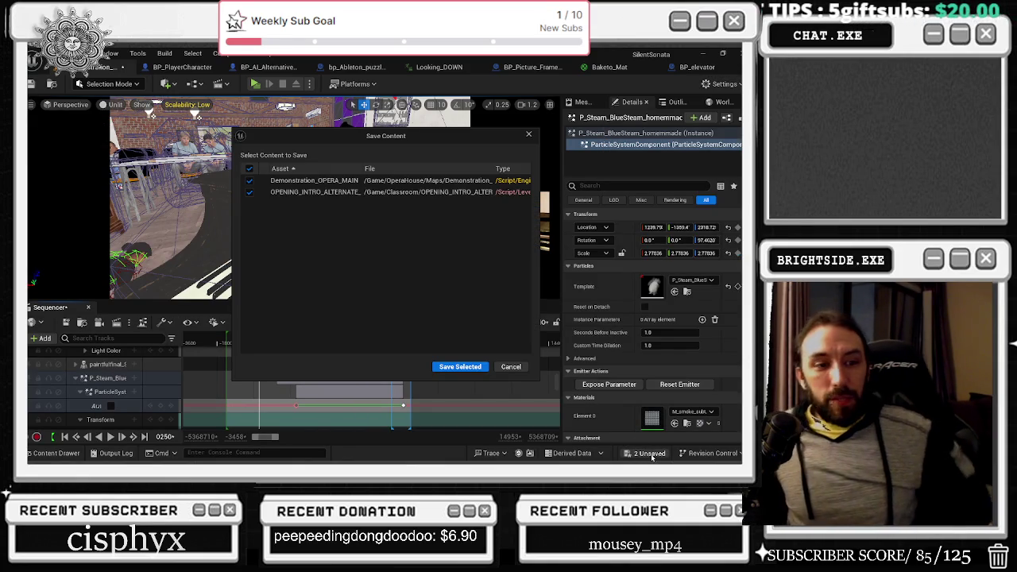
pyautogui.click(460, 366)
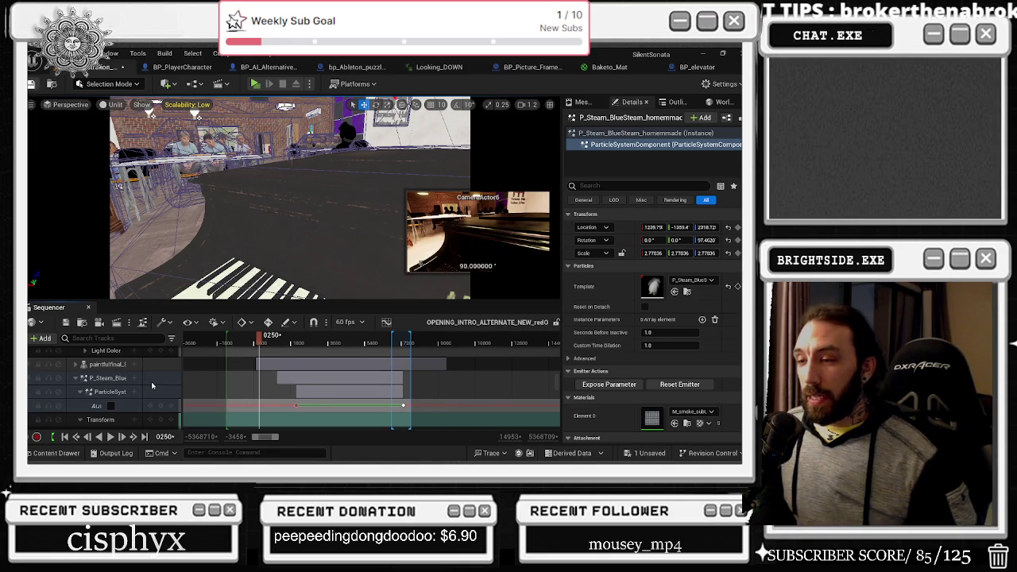
pyautogui.moveTo(261, 343)
pyautogui.mouseDown()
pyautogui.moveTo(304, 343)
pyautogui.moveTo(267, 352)
pyautogui.mouseUp()
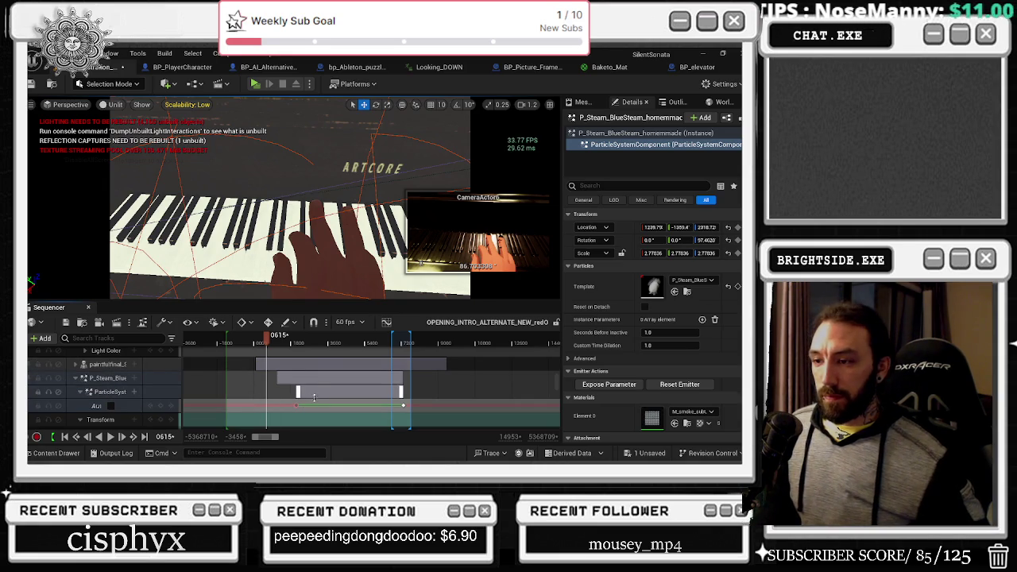
# Undo the steam section move with Ctrl+Z and collapse the P_Steam track.
pyautogui.hotkey('ctrl', 'z')
pyautogui.scroll(1, 116, 385)
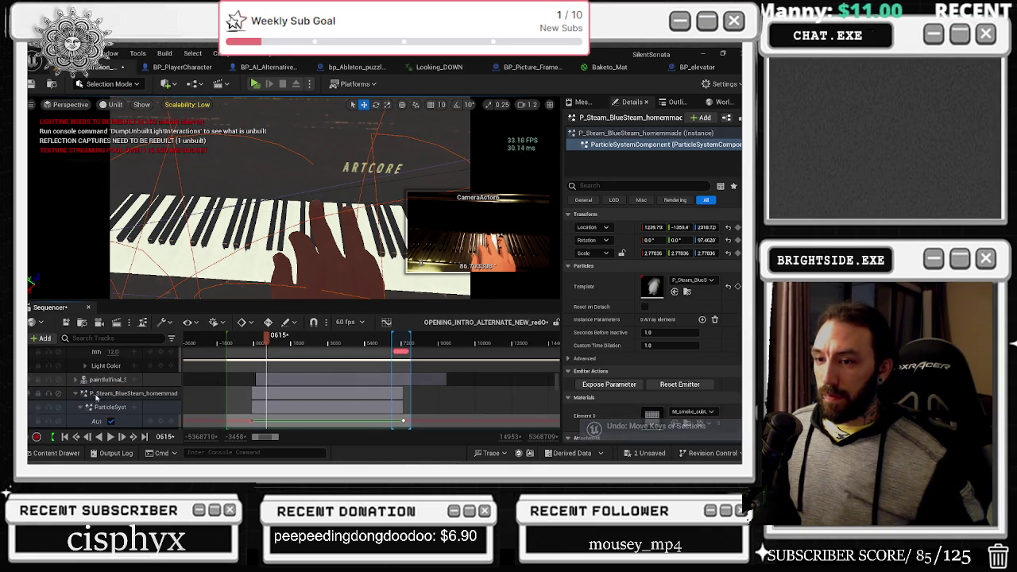
pyautogui.click(74, 395)
# Select and expand the paintfulfinal_Skeleton track to show its animation rows.
pyautogui.click(322, 266)
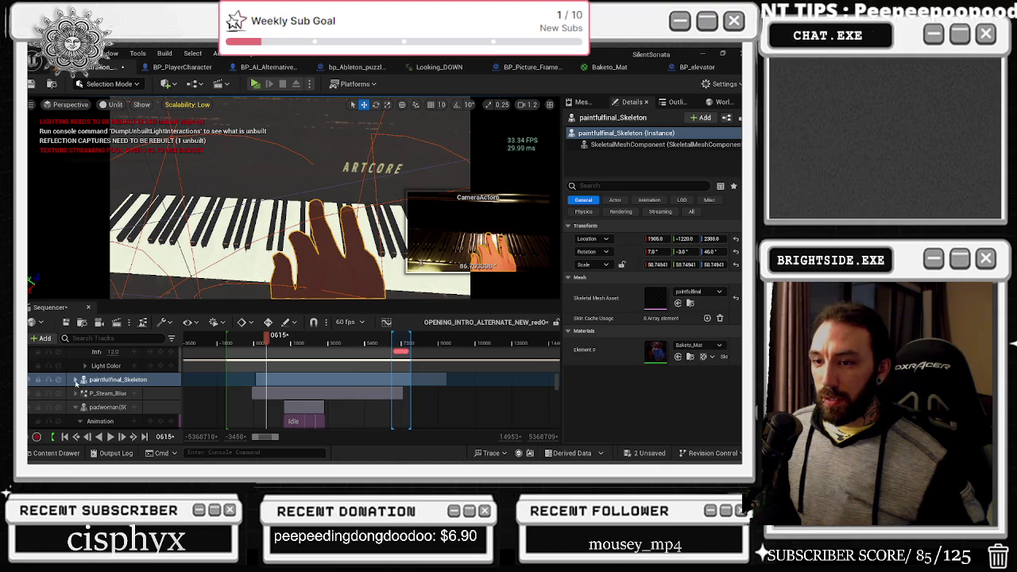
pyautogui.click(76, 380)
pyautogui.hotkey('alt', 'Tab')
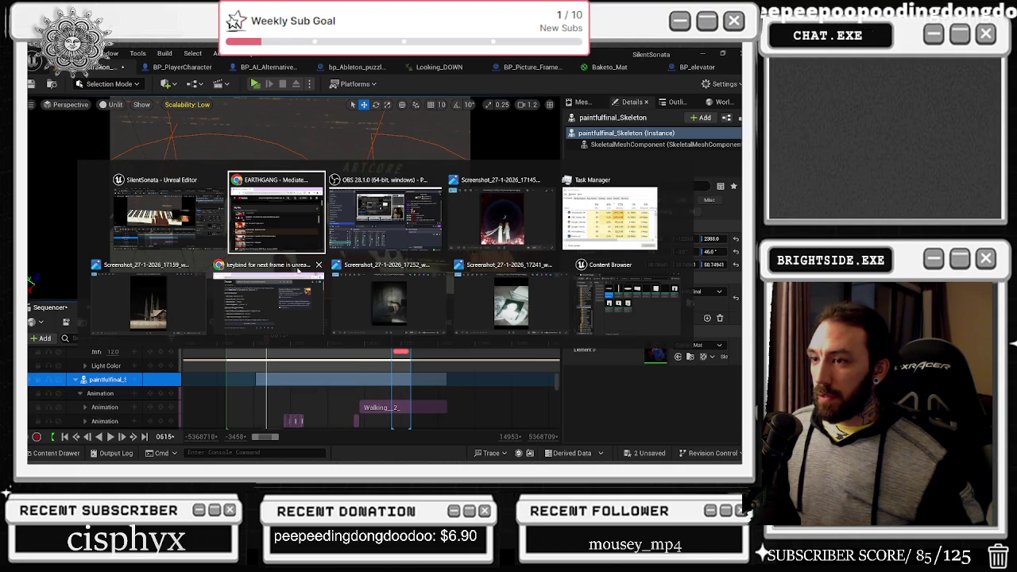
pyautogui.click(167, 209)
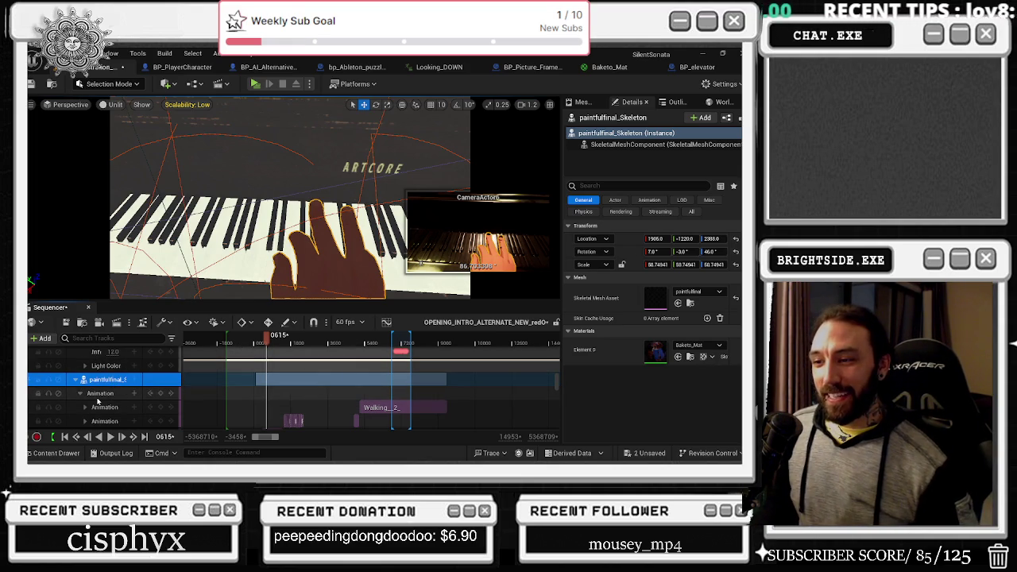
# Zoom and pan the Sequencer timeline, selecting the key on the visibility track.
pyautogui.scroll(-1, 98, 402)
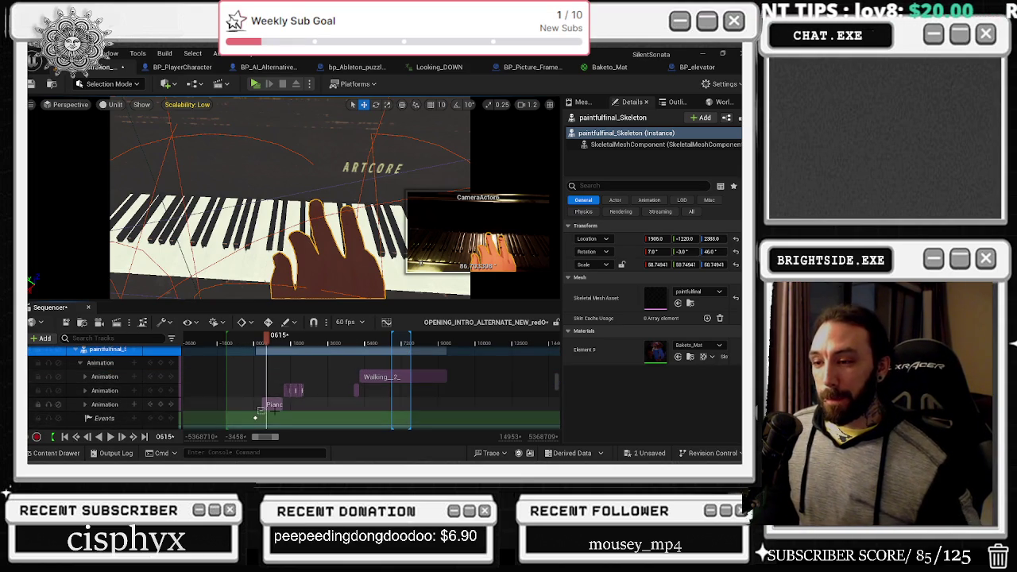
pyautogui.scroll(-2, 272, 408)
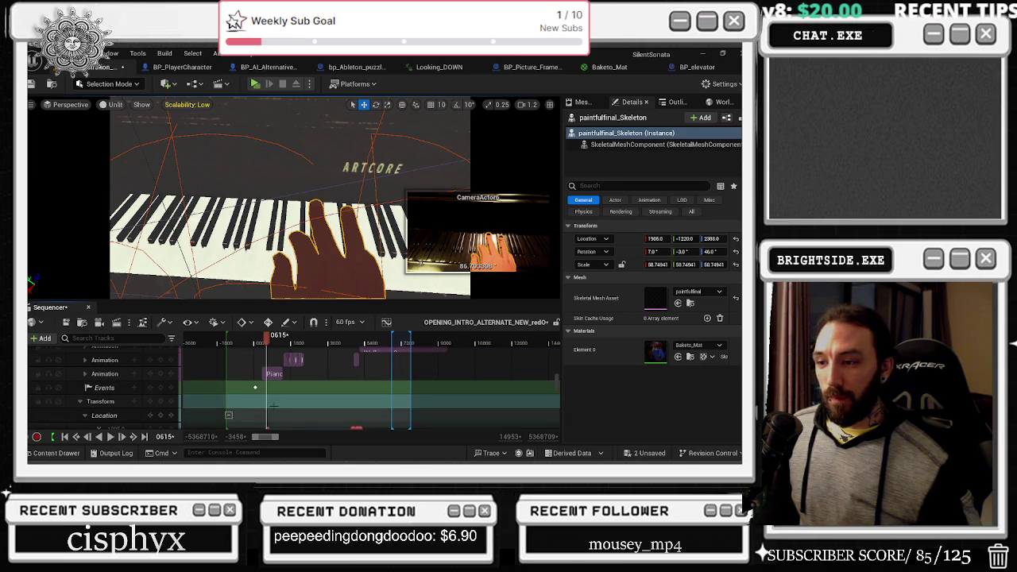
pyautogui.scroll(-5, 270, 407)
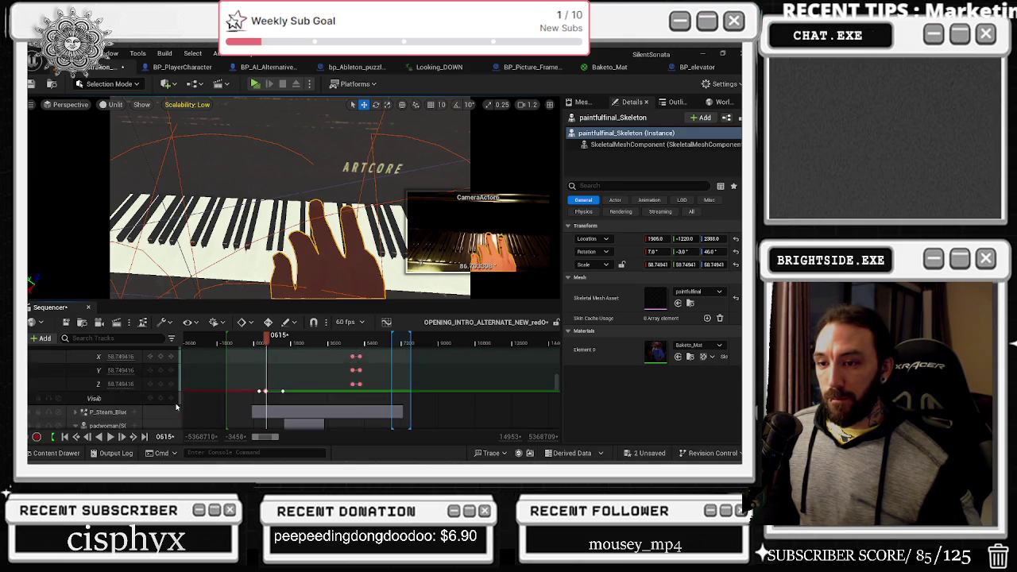
pyautogui.scroll(1, 239, 389)
pyautogui.scroll(-1, 239, 389)
pyautogui.click(265, 398)
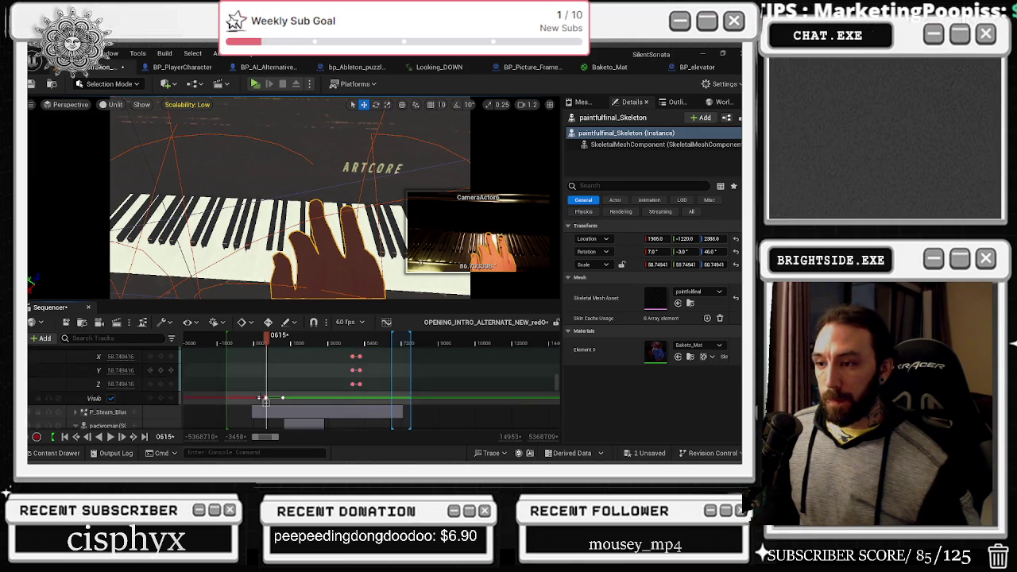
pyautogui.scroll(3, 270, 393)
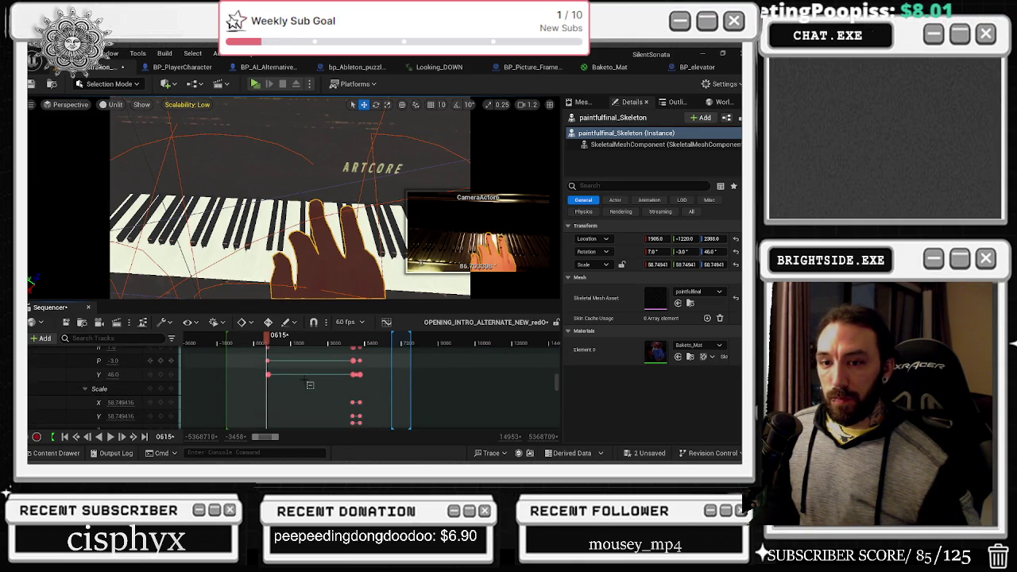
pyautogui.scroll(-3, 294, 393)
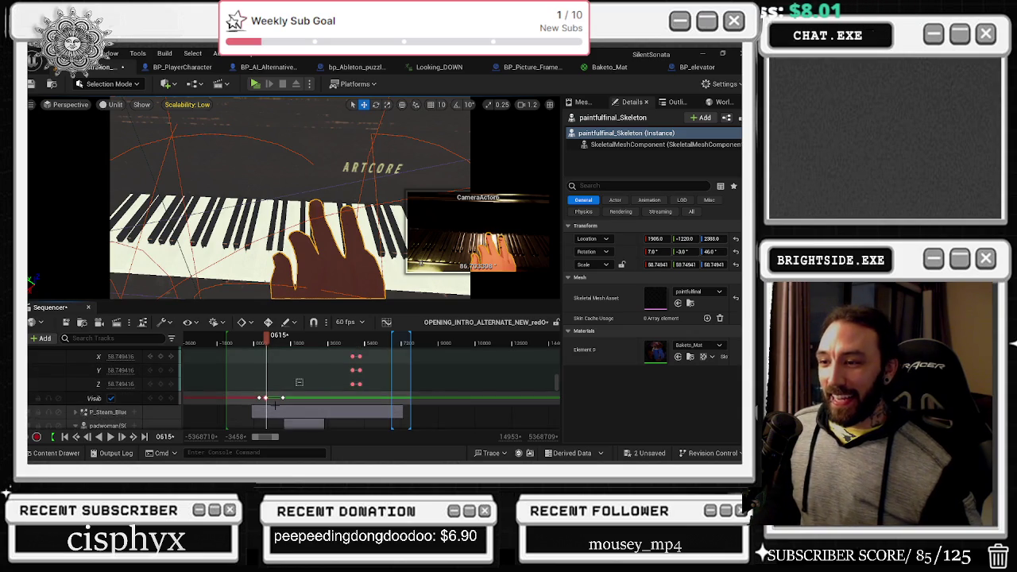
pyautogui.scroll(1, 272, 405)
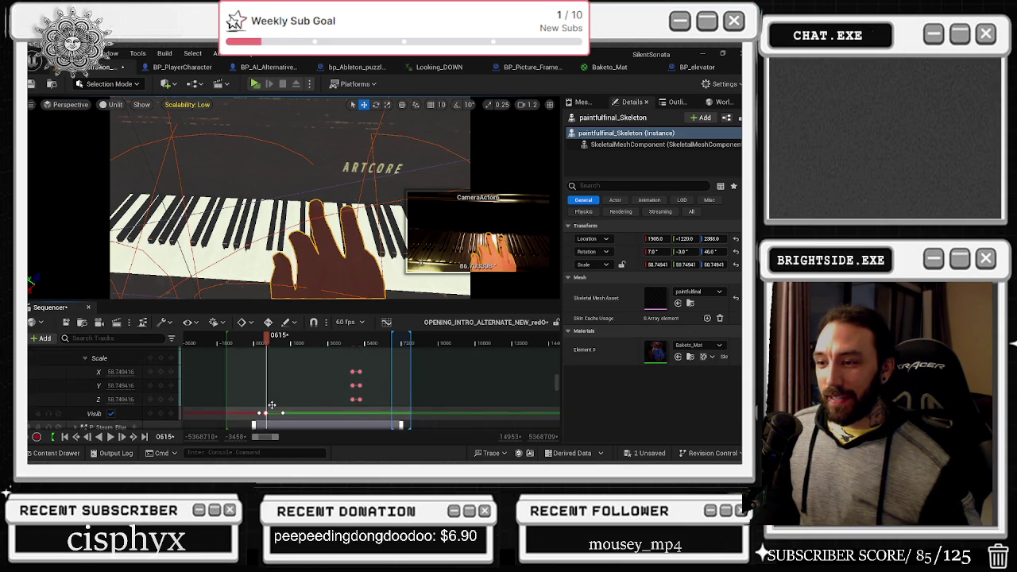
pyautogui.scroll(-1, 302, 402)
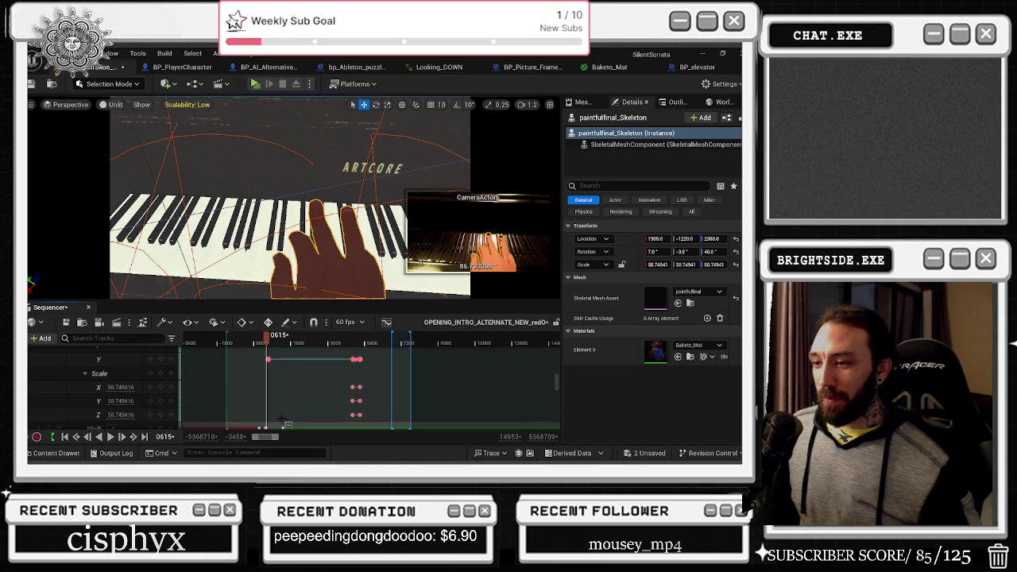
pyautogui.scroll(1, 259, 405)
pyautogui.scroll(-1, 256, 398)
pyautogui.scroll(1, 256, 391)
pyautogui.scroll(-1, 243, 404)
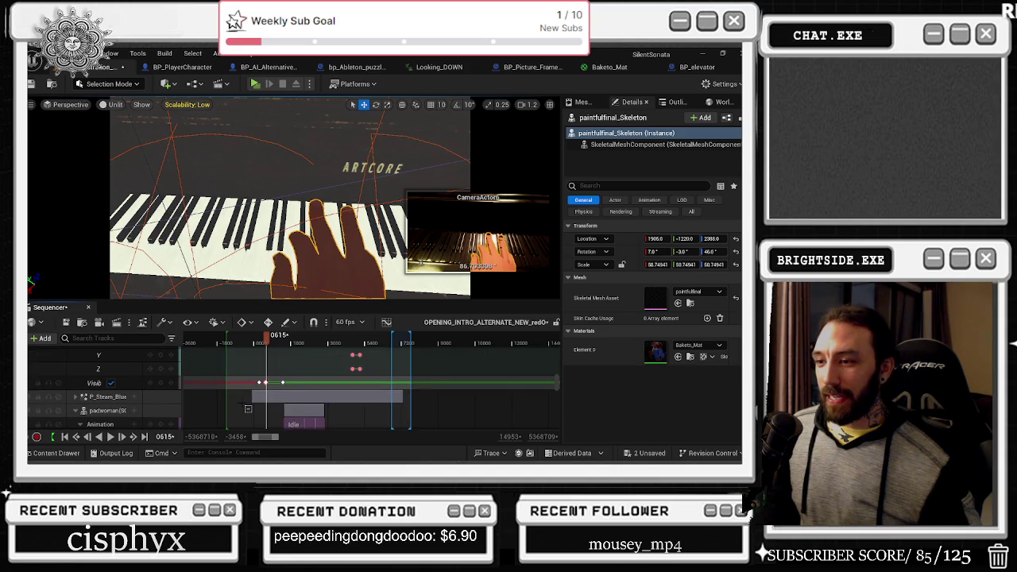
pyautogui.scroll(1, 246, 410)
pyautogui.scroll(-1, 245, 410)
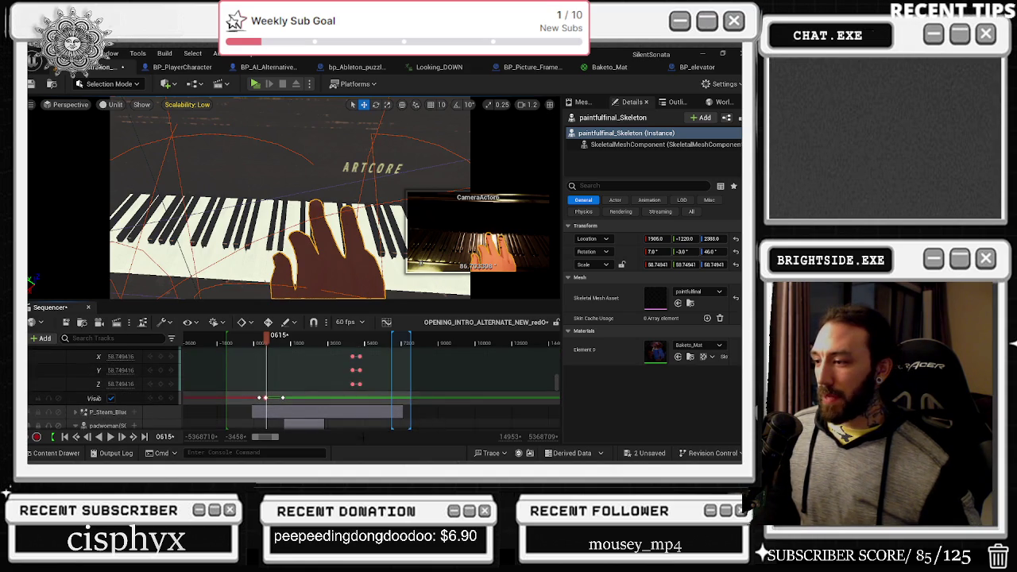
pyautogui.moveTo(278, 437); pyautogui.dragTo(283, 440)
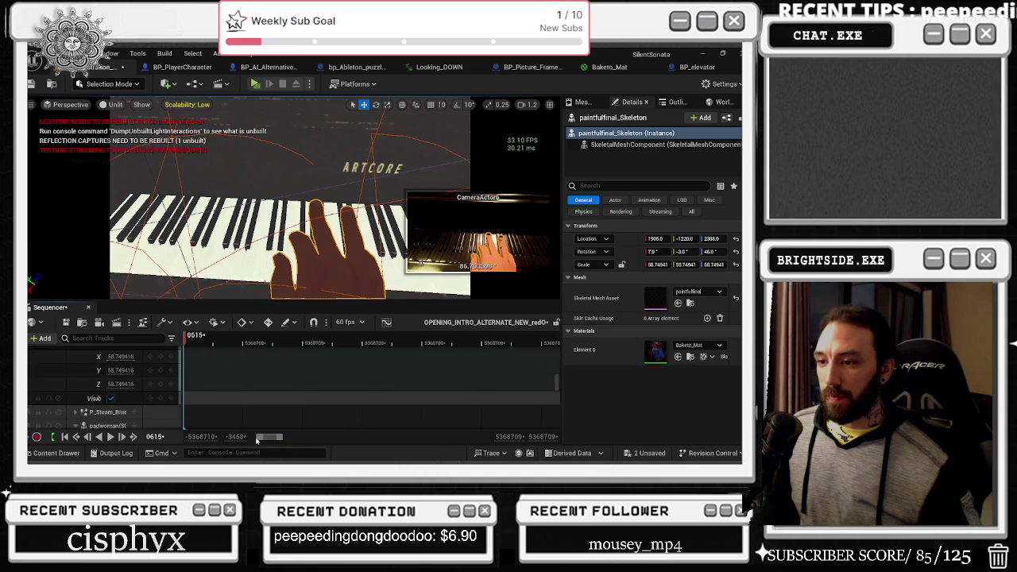
pyautogui.scroll(5, 310, 407)
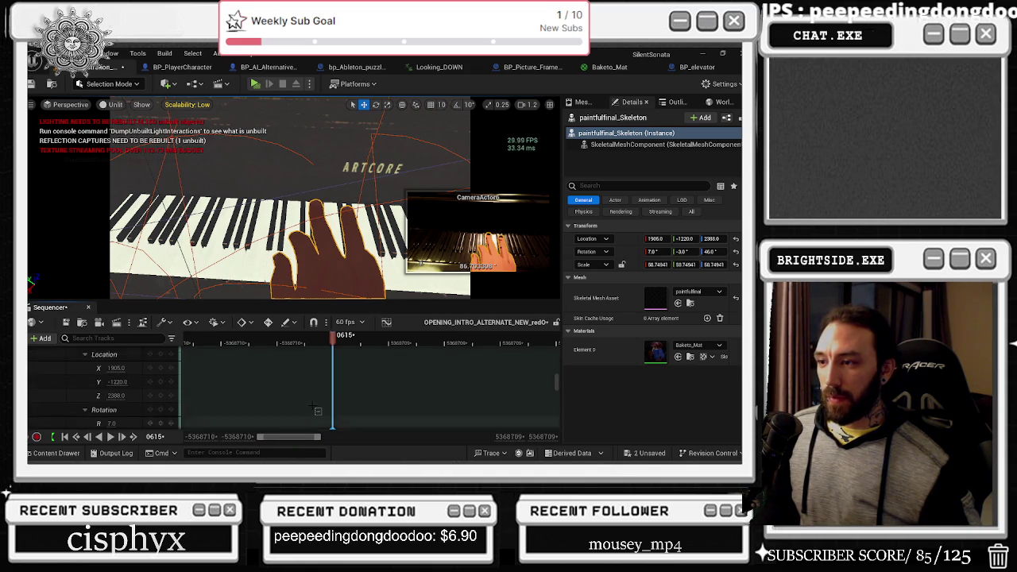
pyautogui.scroll(-5, 330, 420)
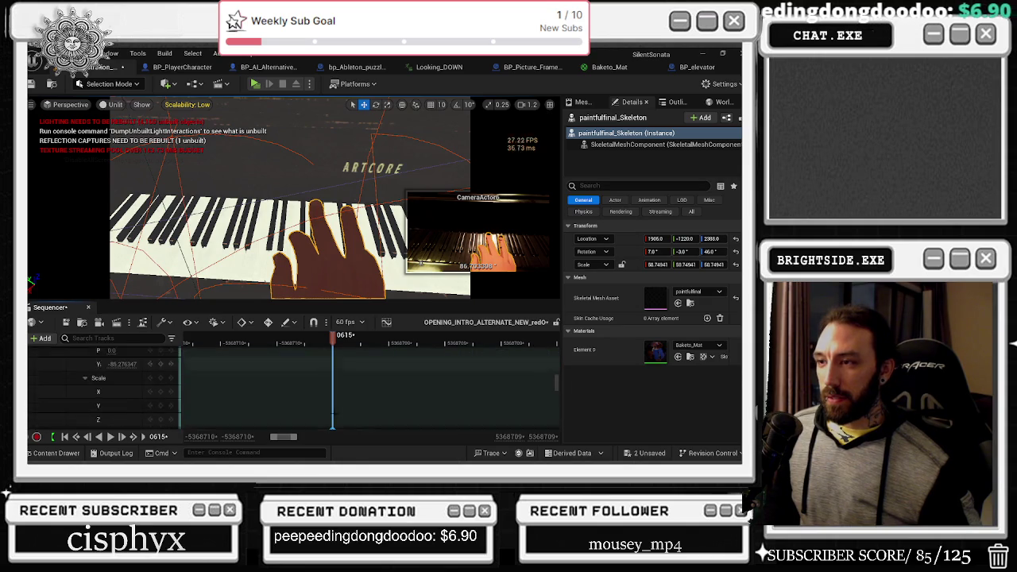
pyautogui.scroll(-5, 371, 389)
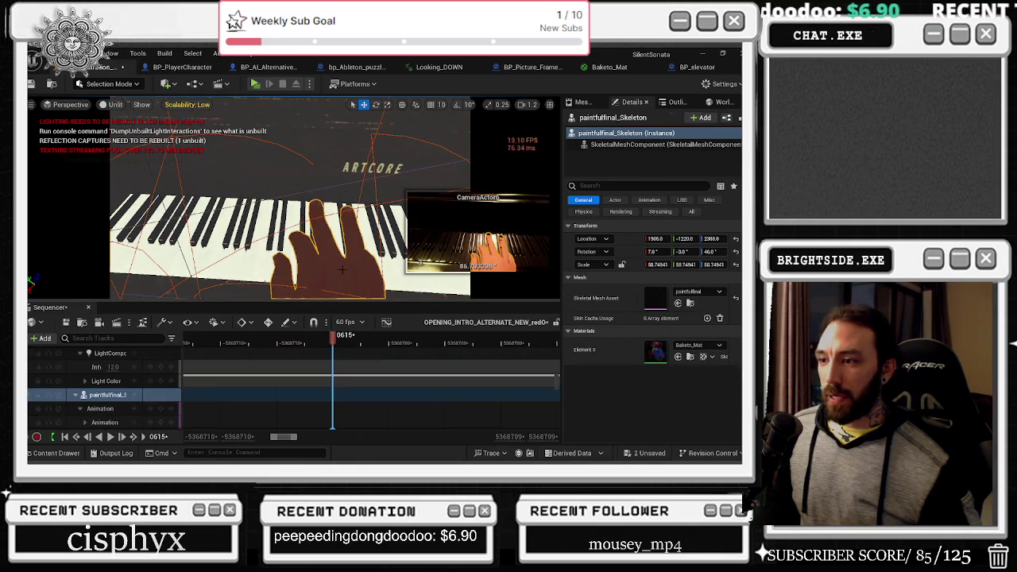
pyautogui.moveTo(283, 437); pyautogui.dragTo(289, 437)
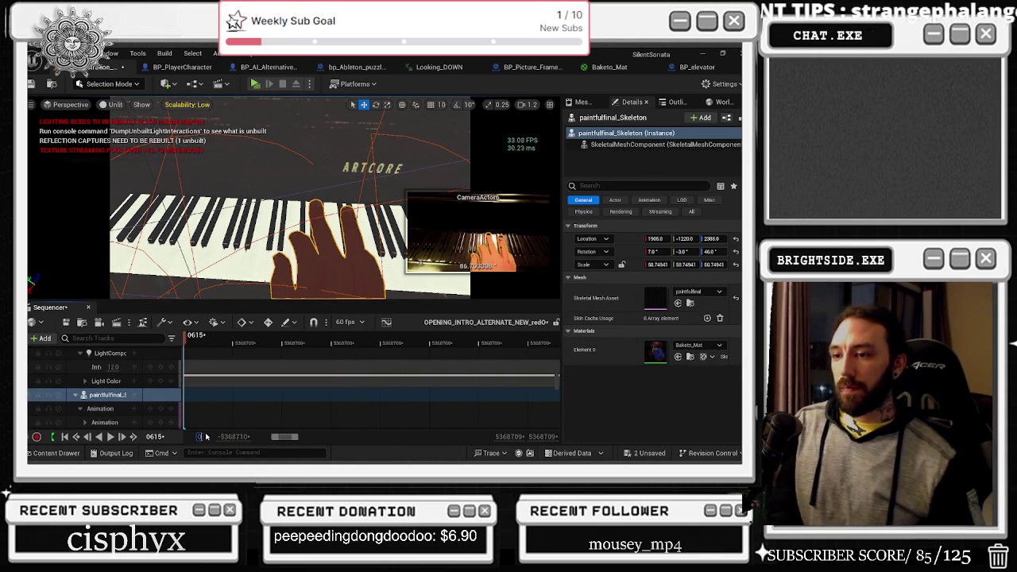
pyautogui.moveTo(204, 436); pyautogui.dragTo(262, 435)
pyautogui.scroll(-5, 298, 392)
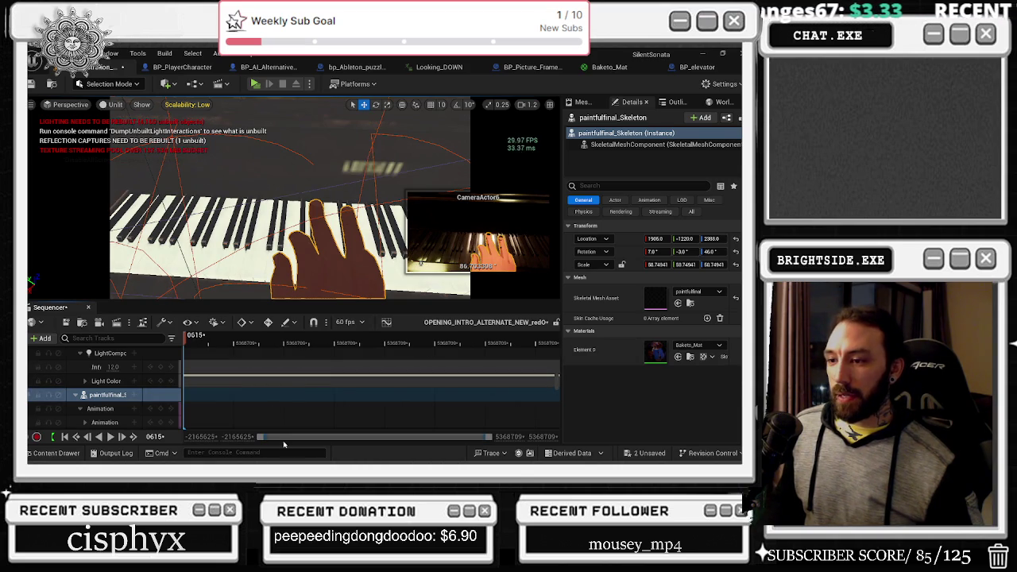
pyautogui.scroll(-8, 344, 362)
pyautogui.scroll(-3, 363, 412)
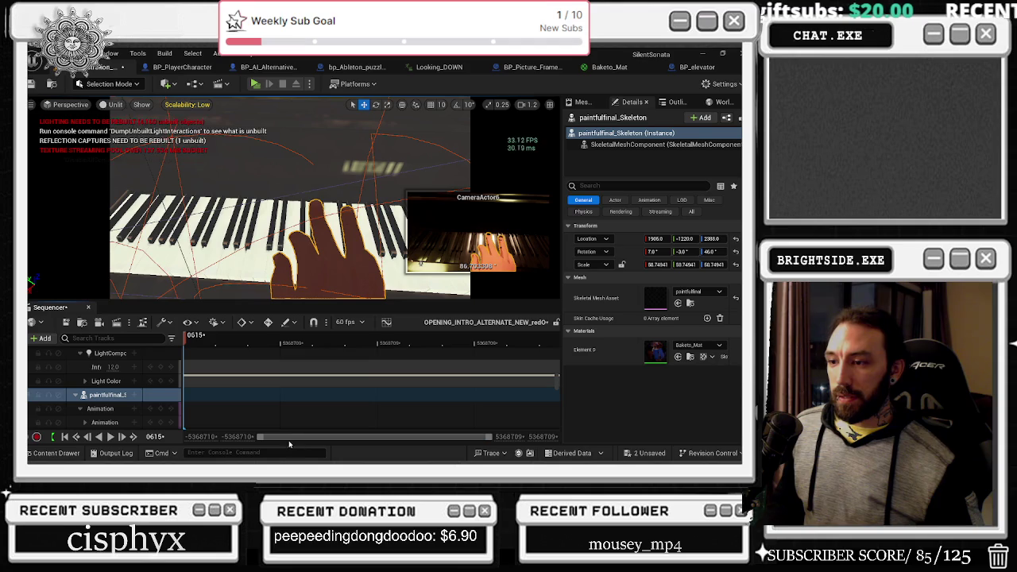
# Set the timeline's visible end frame to 300 so the view runs 0000 to 0300.
pyautogui.moveTo(238, 436); pyautogui.dragTo(239, 437)
pyautogui.write('0000')
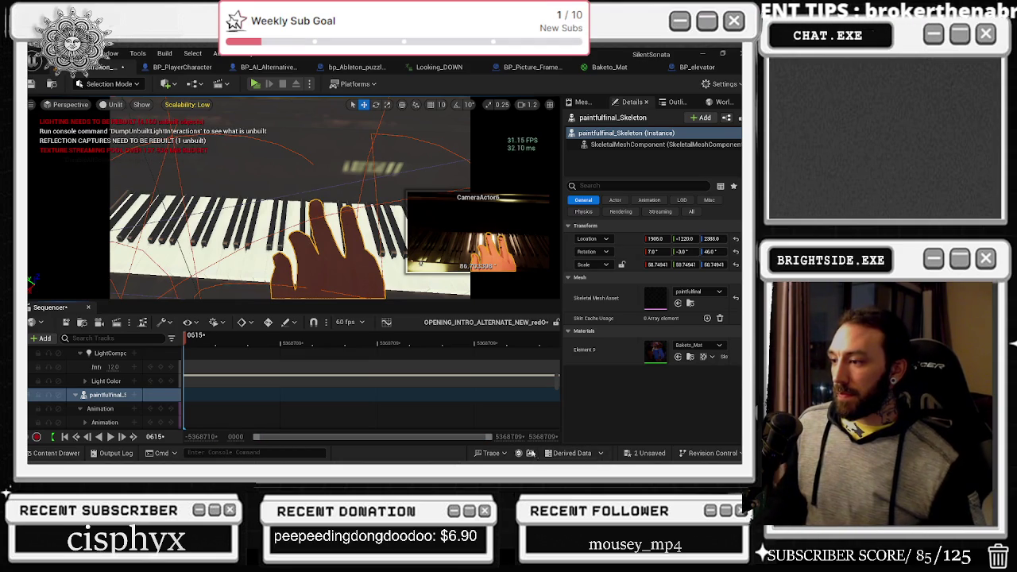
pyautogui.click(510, 437)
pyautogui.write('300')
pyautogui.press('Return')
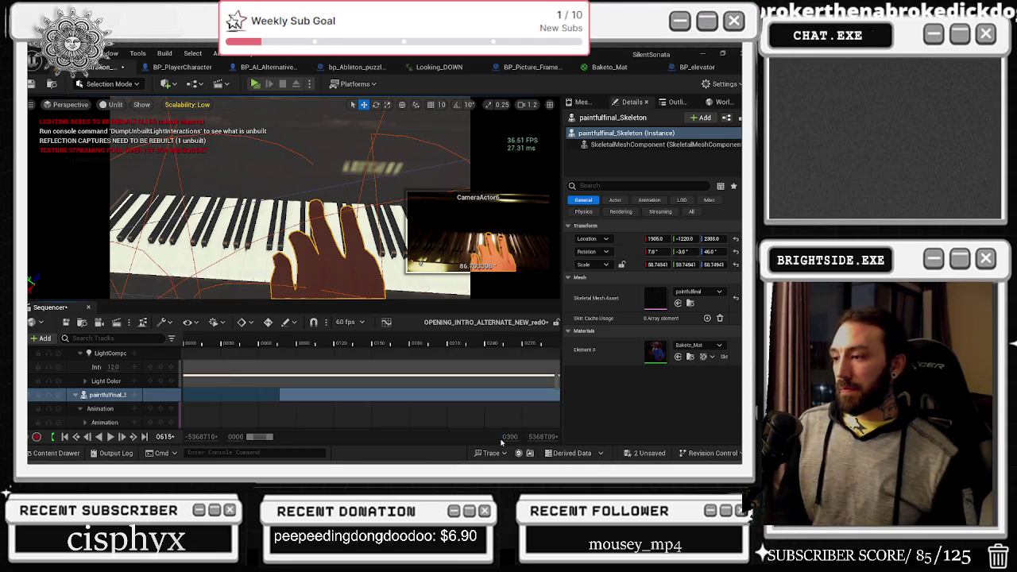
# Preview the cinematic at frames 0193, 0626 and about 0824.
pyautogui.scroll(-5, 357, 397)
pyautogui.click(463, 343)
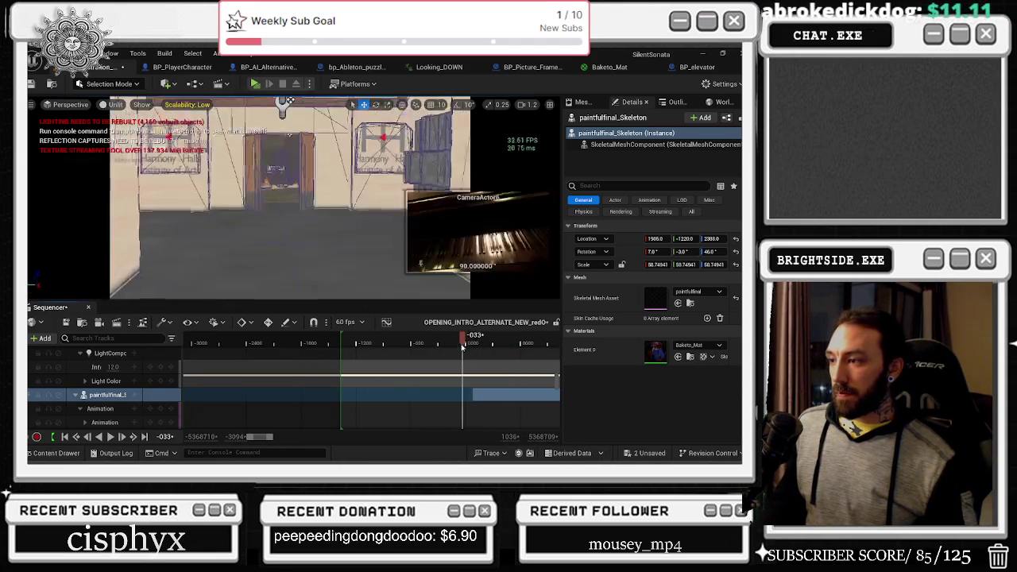
pyautogui.scroll(-3, 383, 384)
pyautogui.click(257, 343)
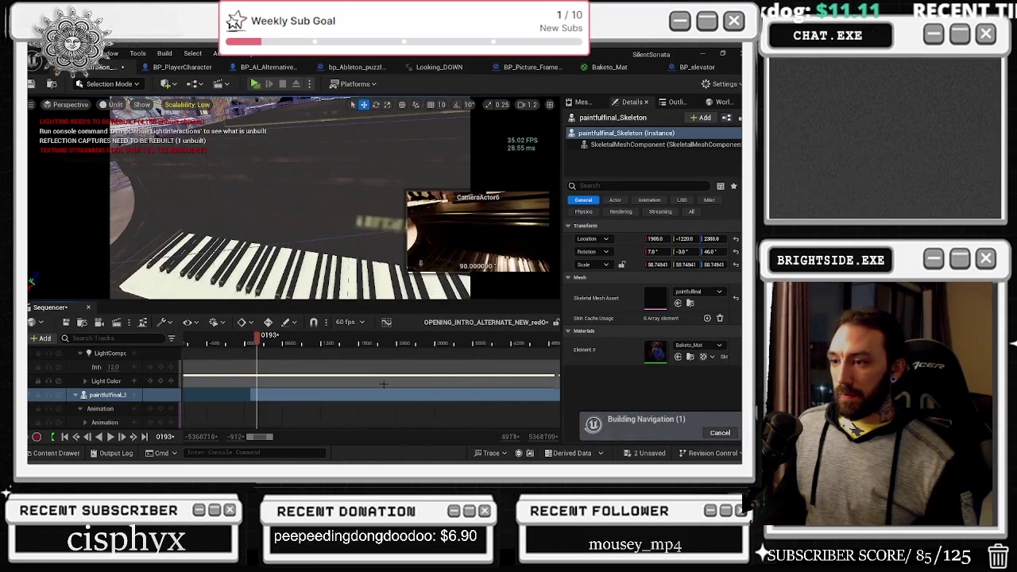
pyautogui.scroll(-3, 384, 384)
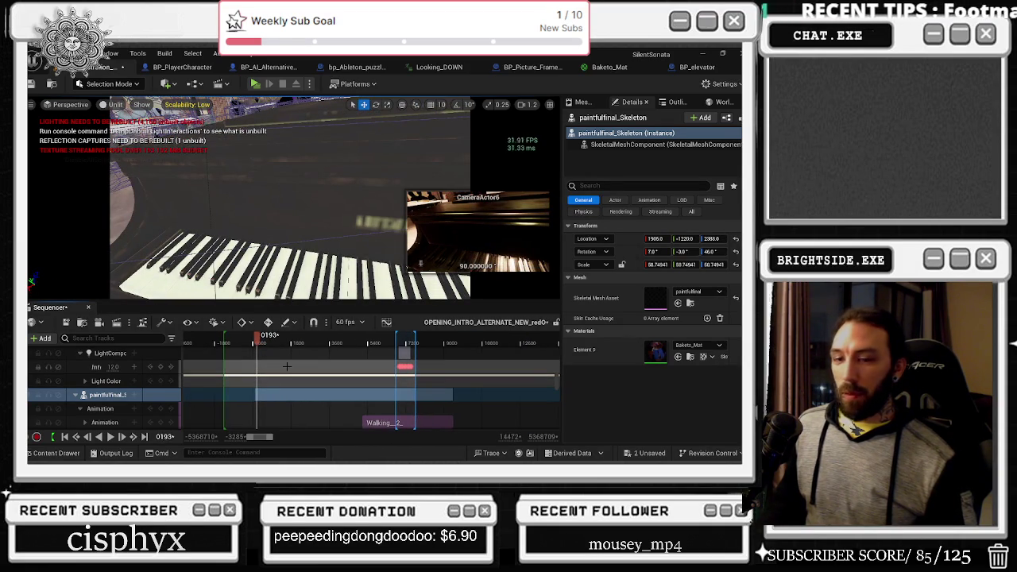
pyautogui.click(267, 342)
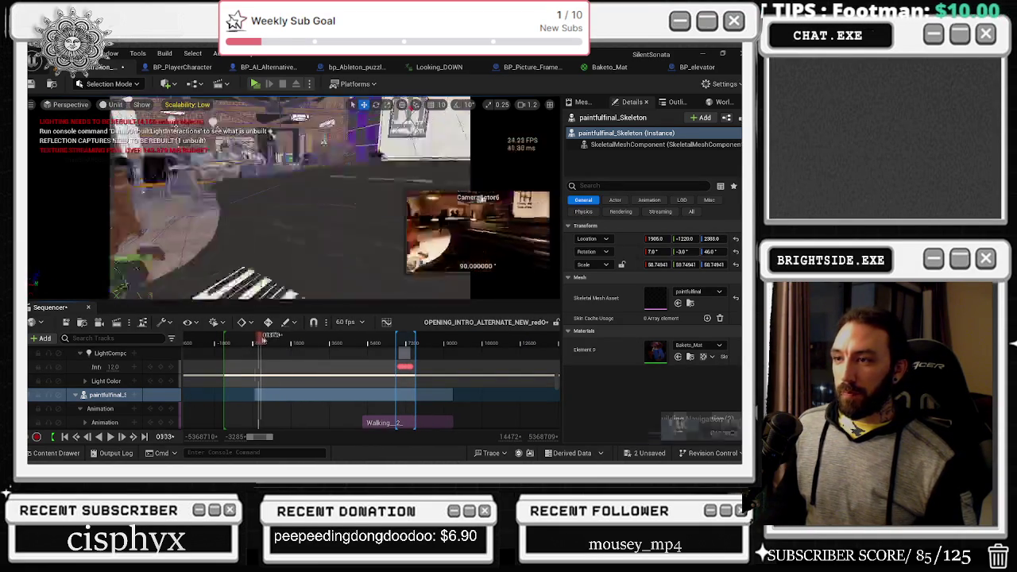
pyautogui.moveTo(268, 340); pyautogui.dragTo(267, 343)
# Drag the paintfulfinal_Skeleton Visibility keyframe later, then scrub back to about frame 0109.
pyautogui.scroll(-6, 271, 366)
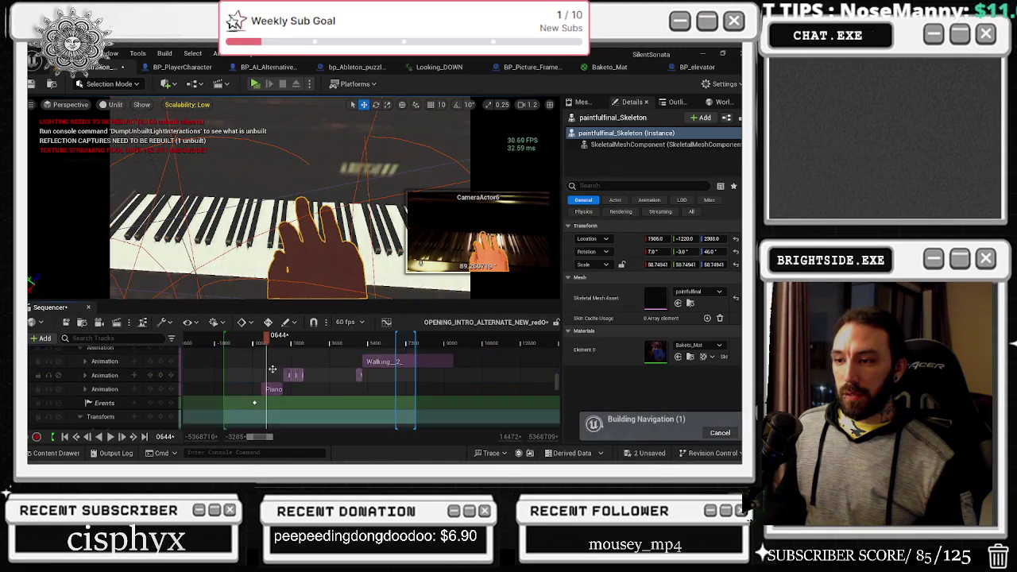
pyautogui.scroll(-5, 273, 373)
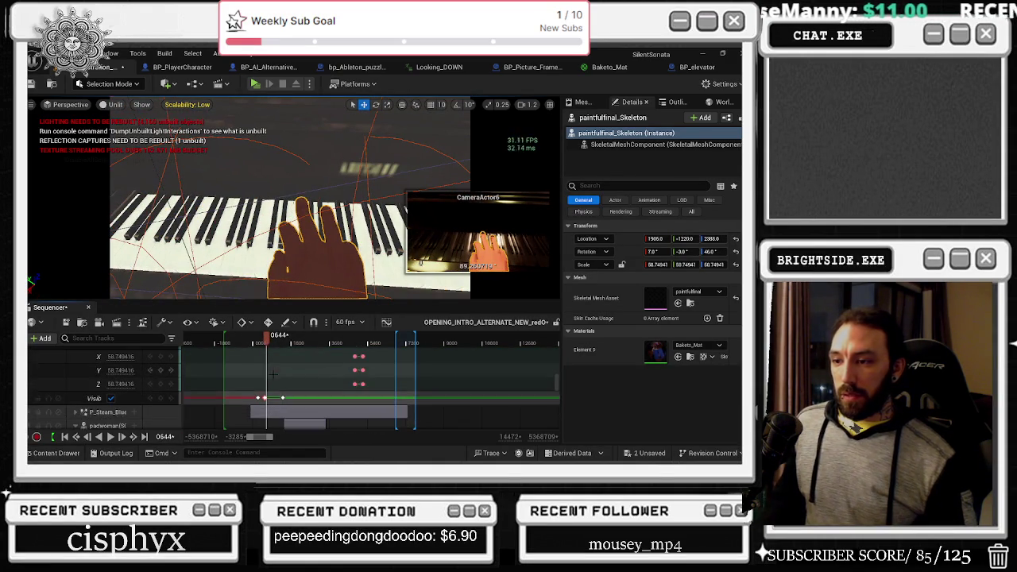
pyautogui.scroll(5, 273, 374)
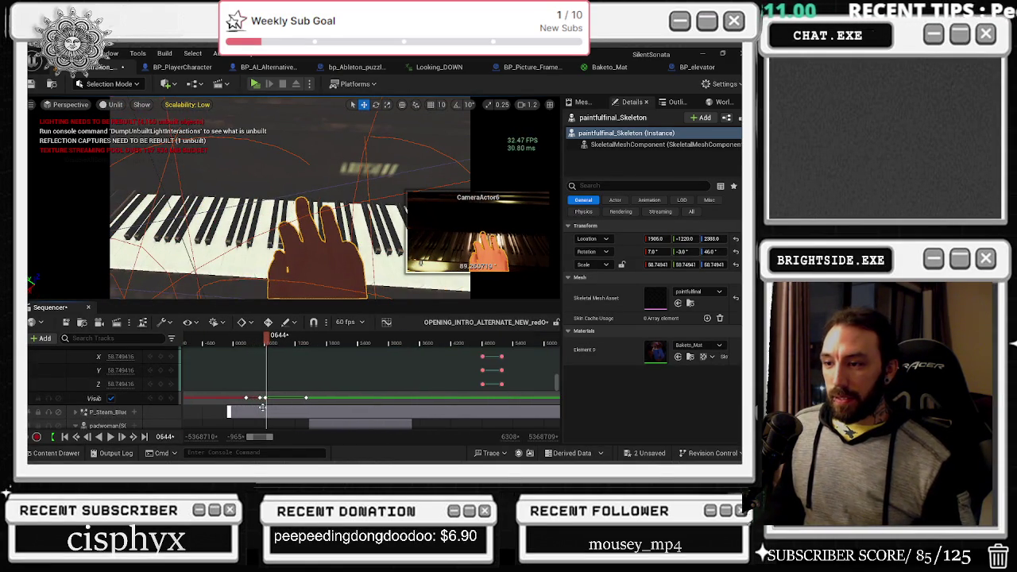
pyautogui.moveTo(247, 398); pyautogui.dragTo(285, 399)
pyautogui.moveTo(244, 341); pyautogui.dragTo(266, 335)
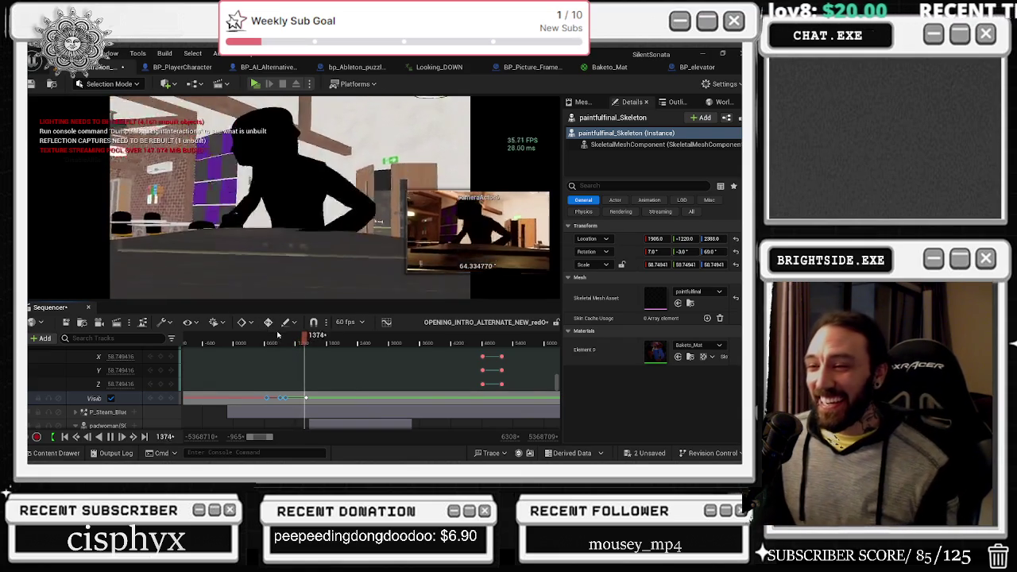
pyautogui.click(276, 344)
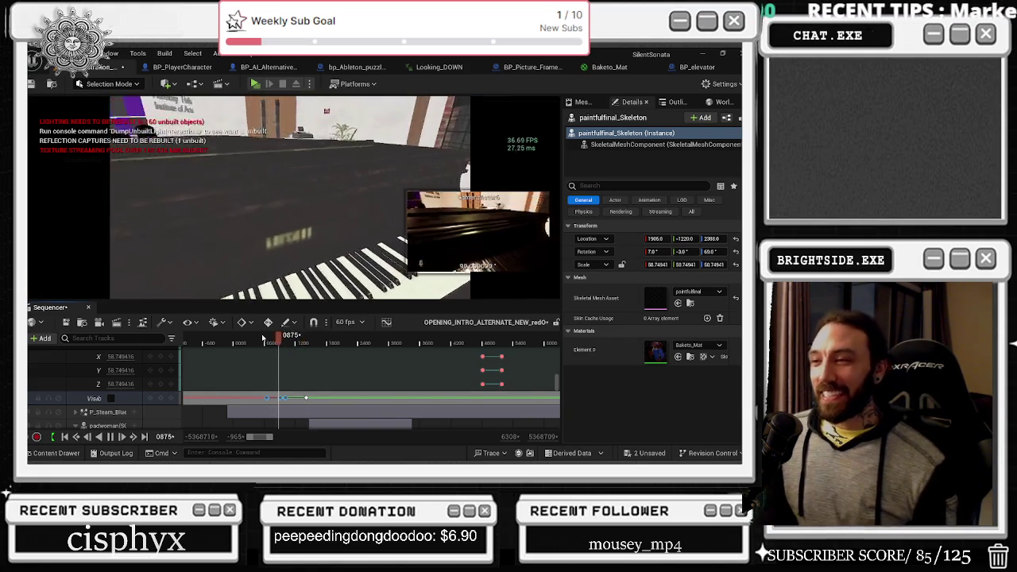
pyautogui.click(270, 339)
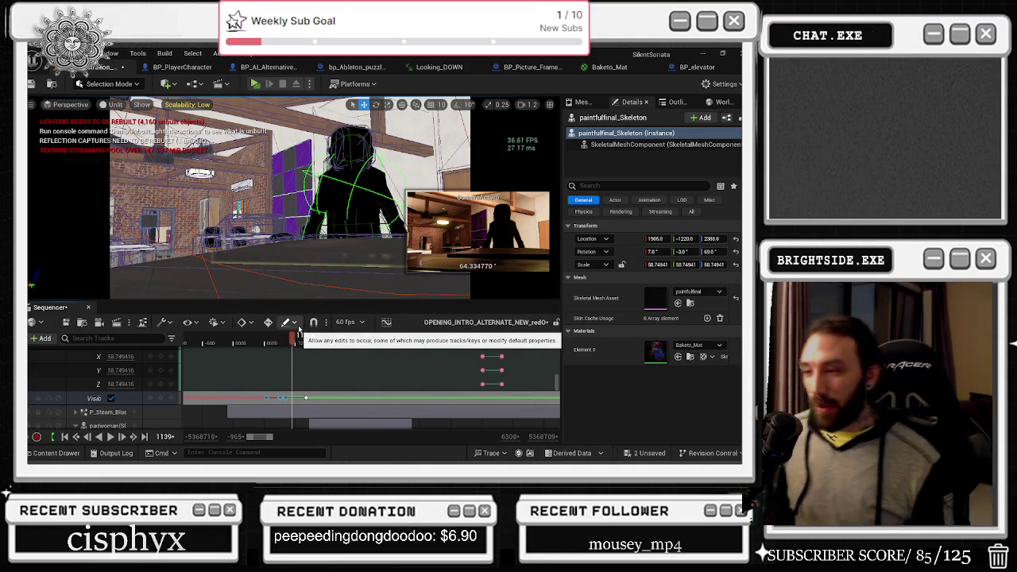
pyautogui.click(269, 342)
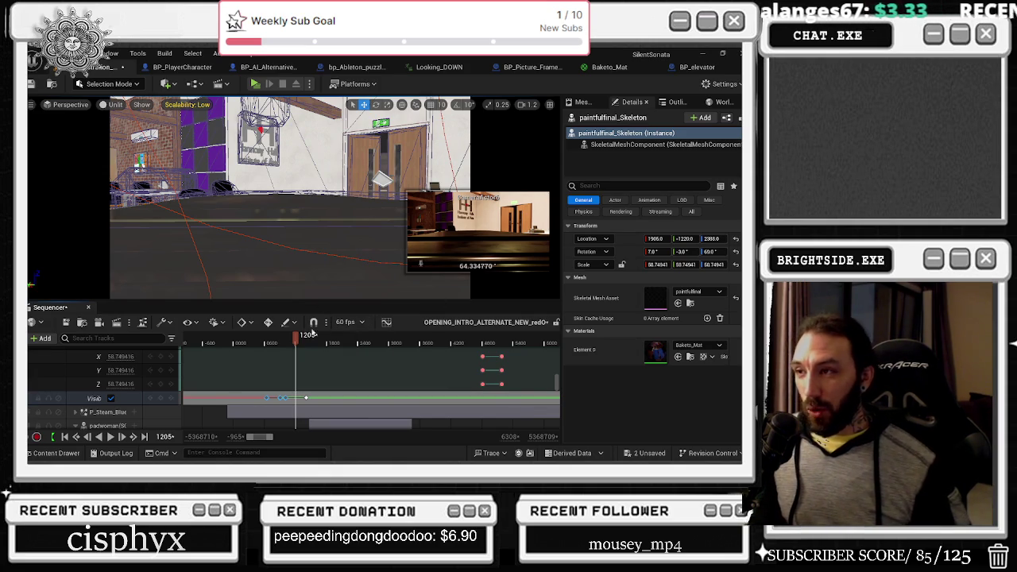
pyautogui.moveTo(295, 341)
pyautogui.mouseDown()
pyautogui.moveTo(345, 343)
pyautogui.moveTo(322, 347)
pyautogui.mouseUp()
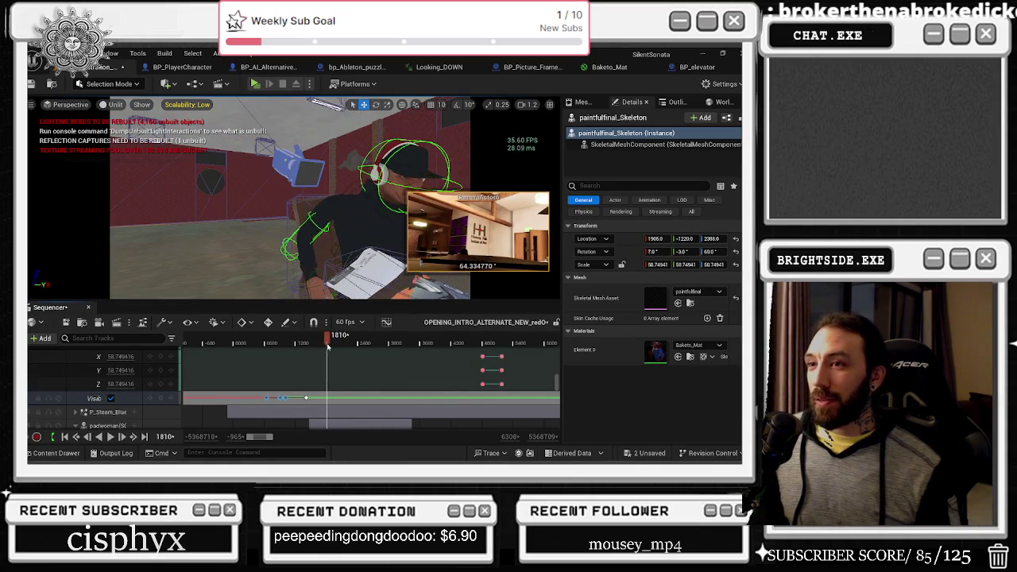
pyautogui.moveTo(321, 347)
pyautogui.mouseDown()
pyautogui.moveTo(256, 344)
pyautogui.moveTo(310, 350)
pyautogui.mouseUp()
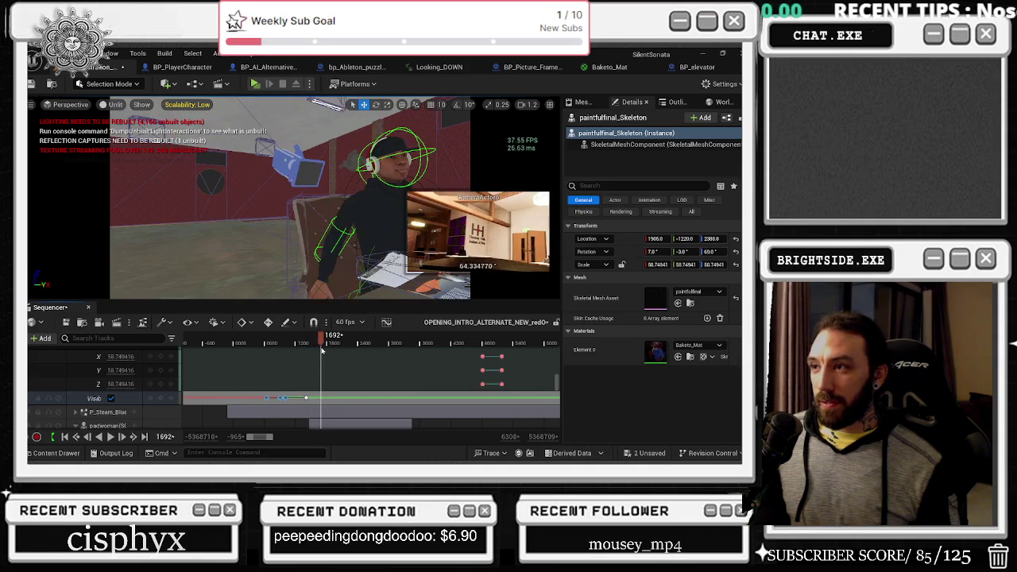
pyautogui.moveTo(324, 351); pyautogui.dragTo(287, 350)
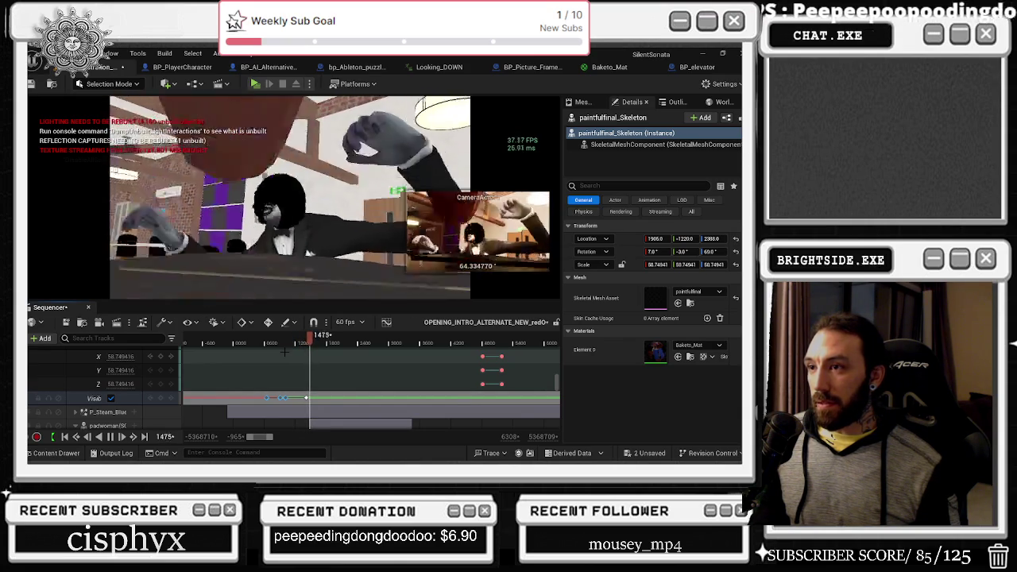
pyautogui.moveTo(314, 338)
pyautogui.mouseDown()
pyautogui.moveTo(273, 342)
pyautogui.moveTo(292, 342)
pyautogui.mouseUp()
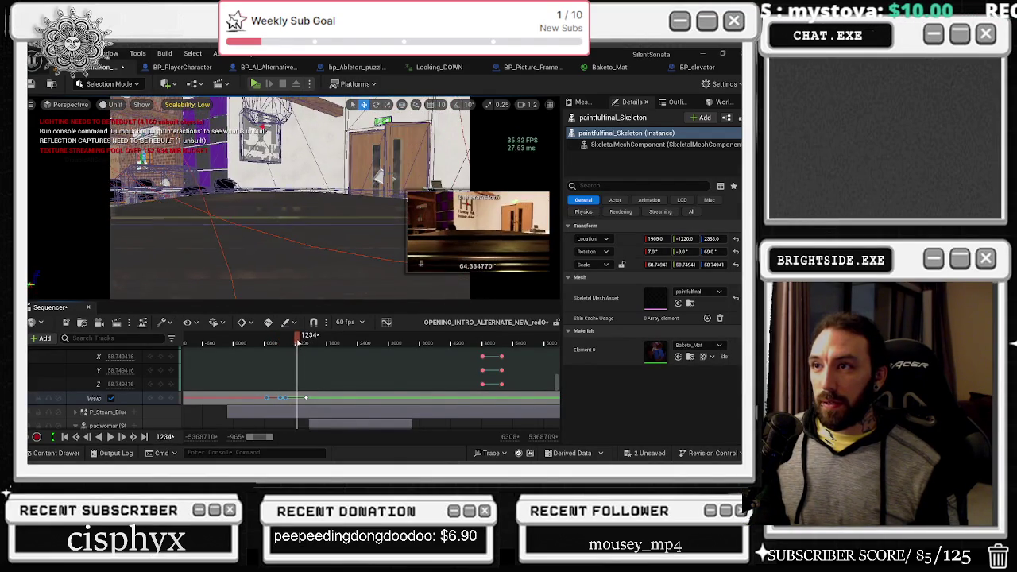
pyautogui.moveTo(315, 340); pyautogui.dragTo(267, 342)
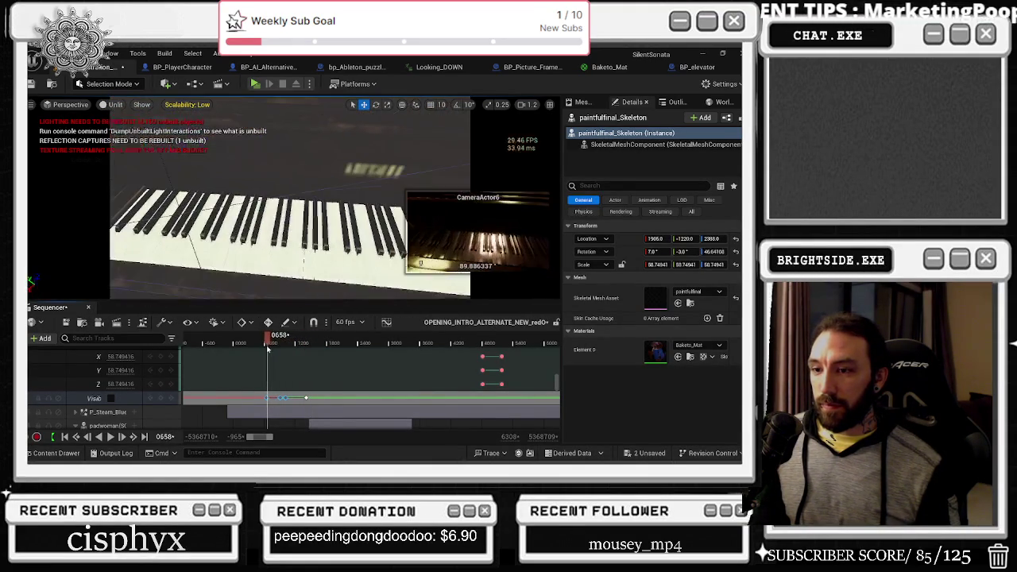
# Filter the Outliner for 'arm', select the just_the_arms actors and frame the view on them.
pyautogui.scroll(5, 283, 392)
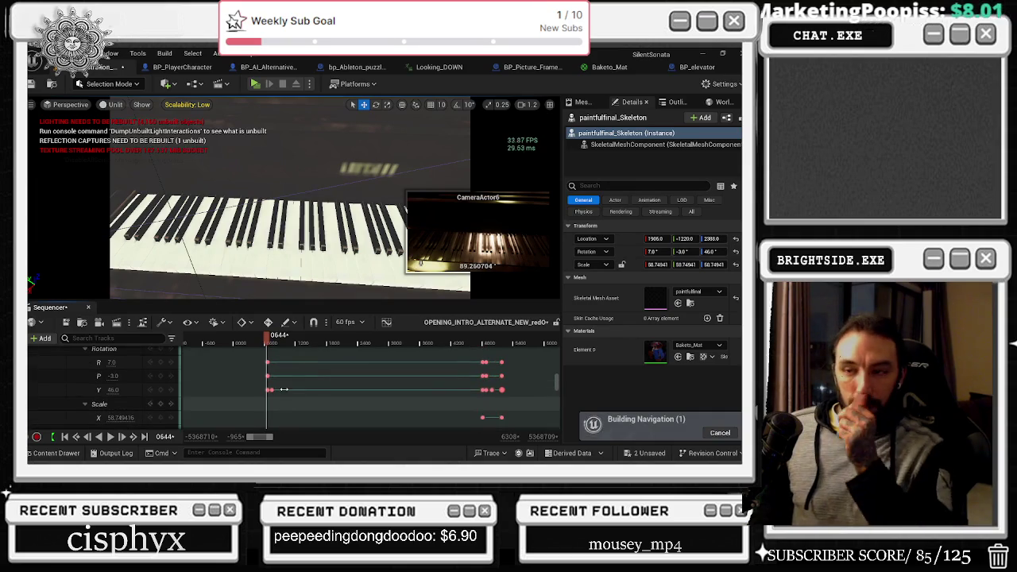
pyautogui.scroll(3, 271, 392)
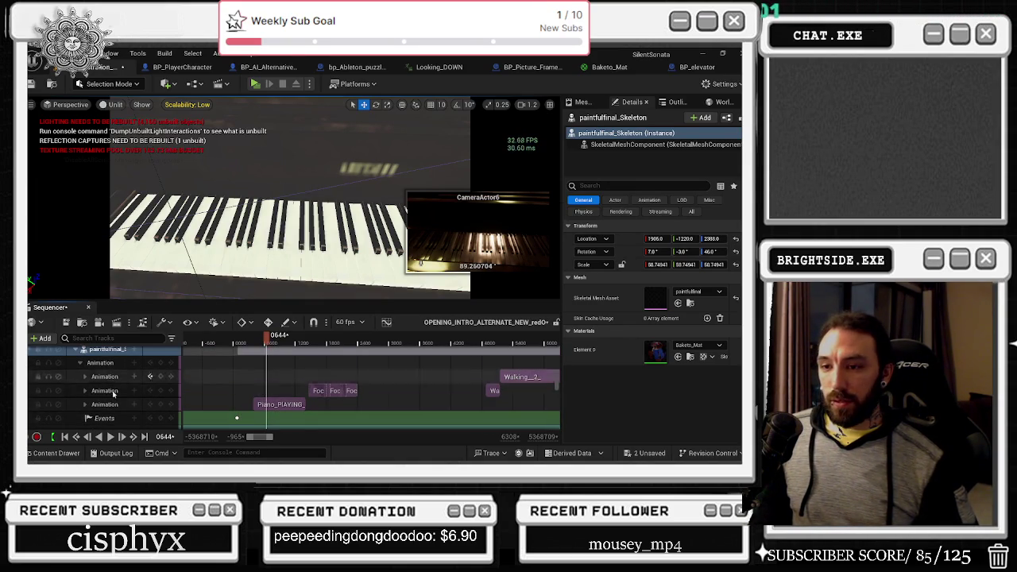
pyautogui.scroll(-3, 141, 384)
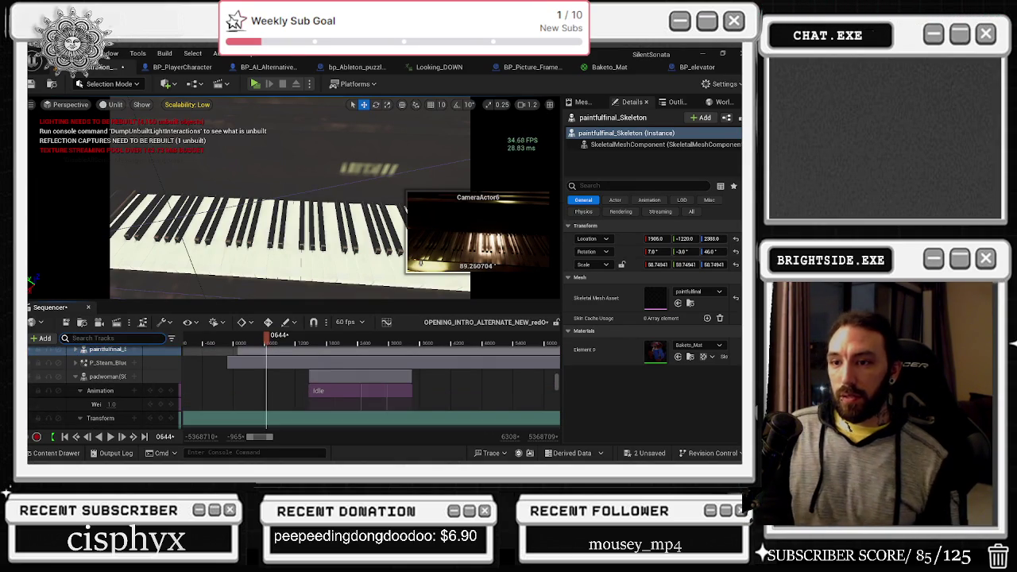
pyautogui.write('arm')
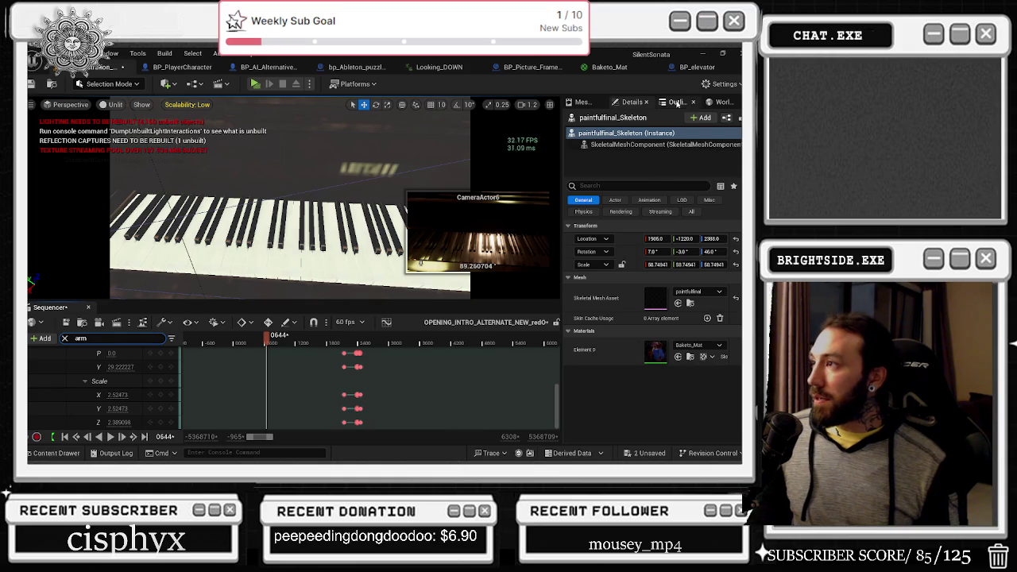
pyautogui.click(676, 101)
pyautogui.click(635, 118)
pyautogui.write('arm')
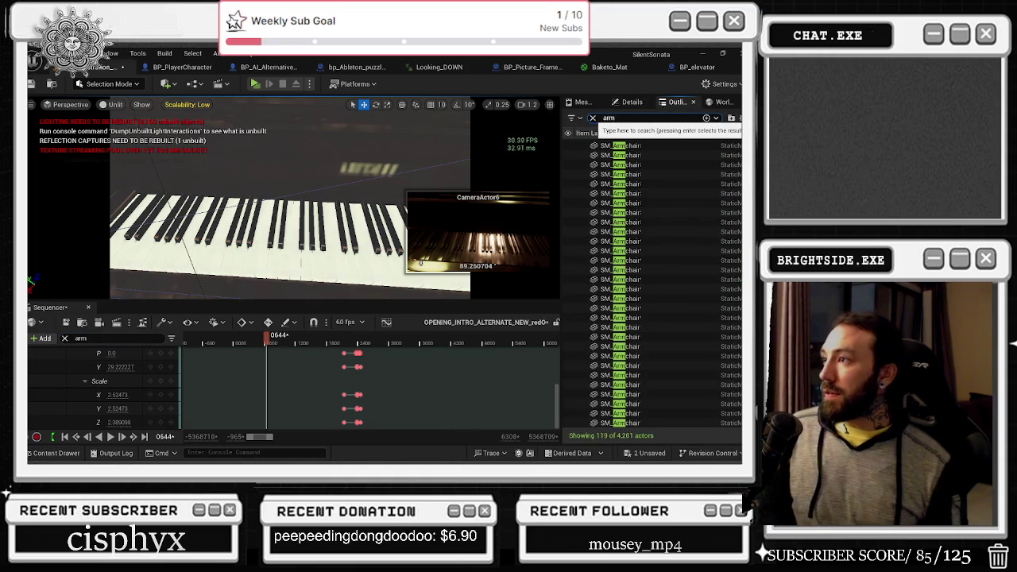
pyautogui.scroll(3, 618, 203)
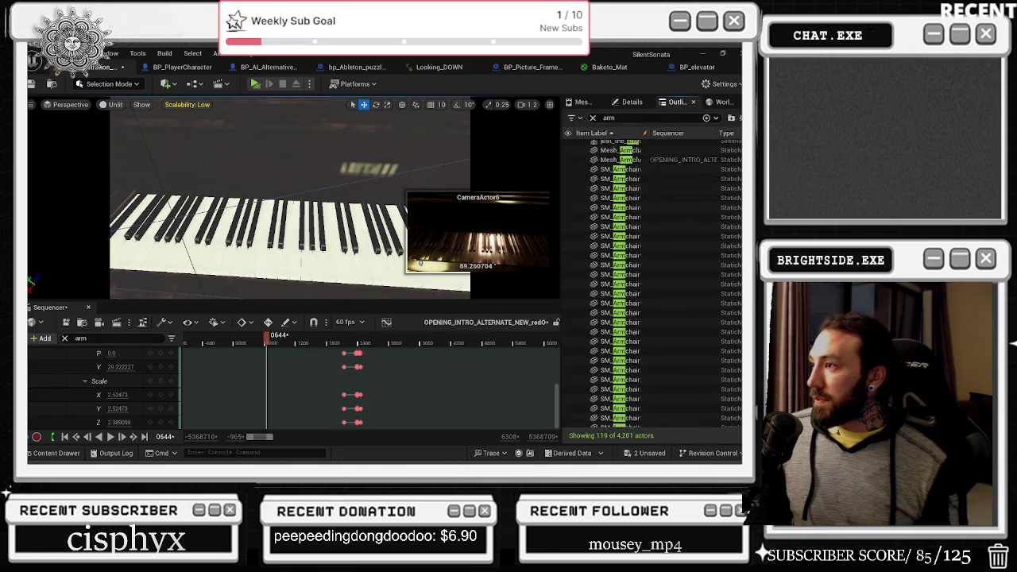
pyautogui.click(617, 203)
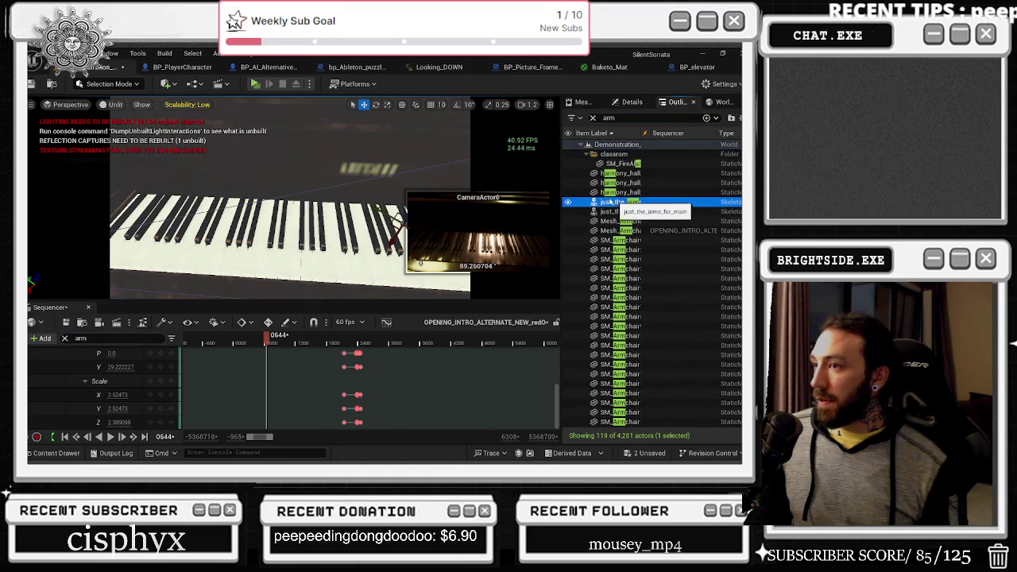
pyautogui.press('f')
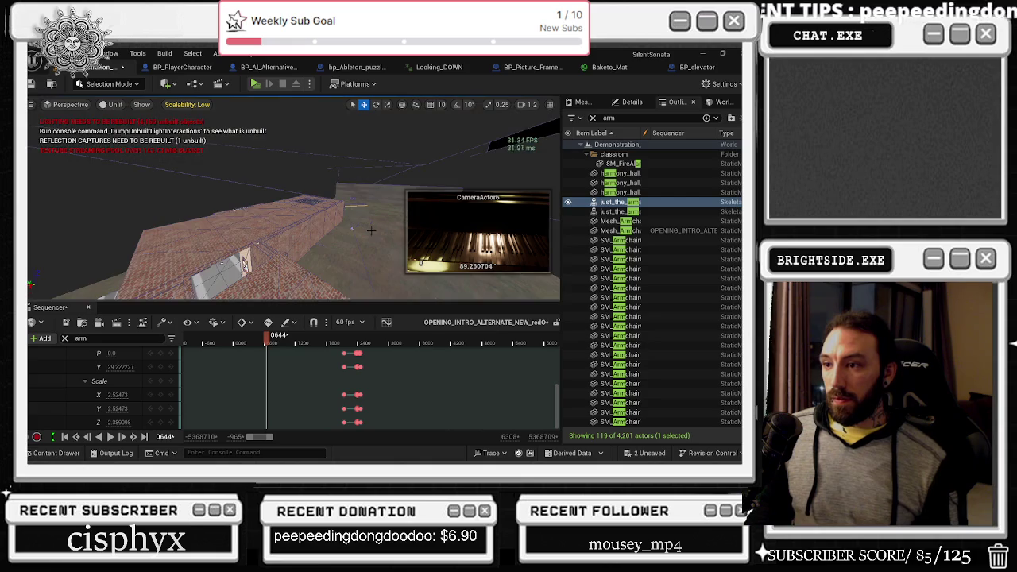
pyautogui.moveTo(345, 237)
pyautogui.mouseDown()
pyautogui.moveTo(358, 238)
pyautogui.moveTo(363, 215)
pyautogui.mouseUp()
pyautogui.click(362, 215)
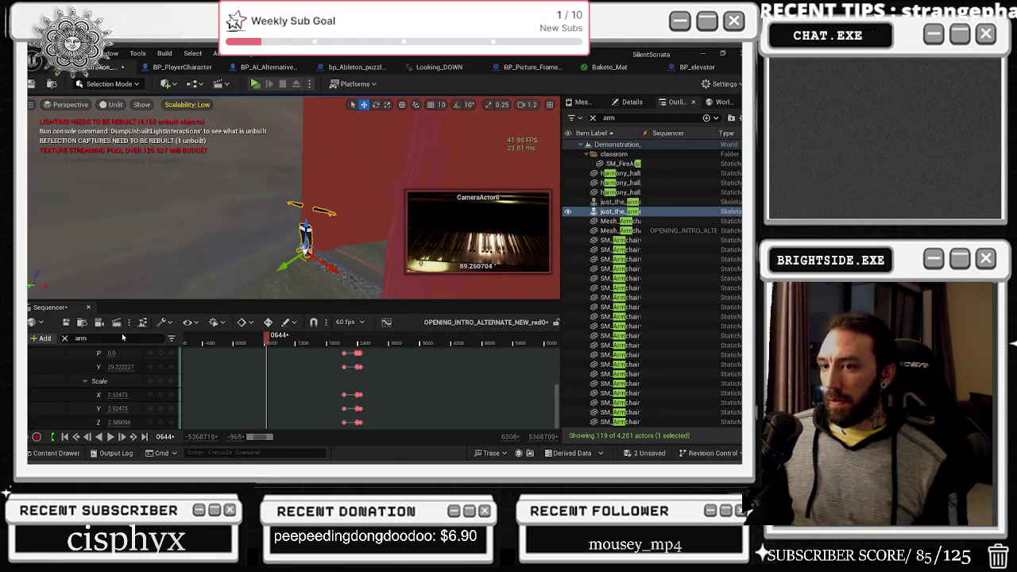
# Clear the 'arm' filter, sort actors by the Sequencer column and reverse the order to find OPENING_INTRO actors.
pyautogui.write('just_the')
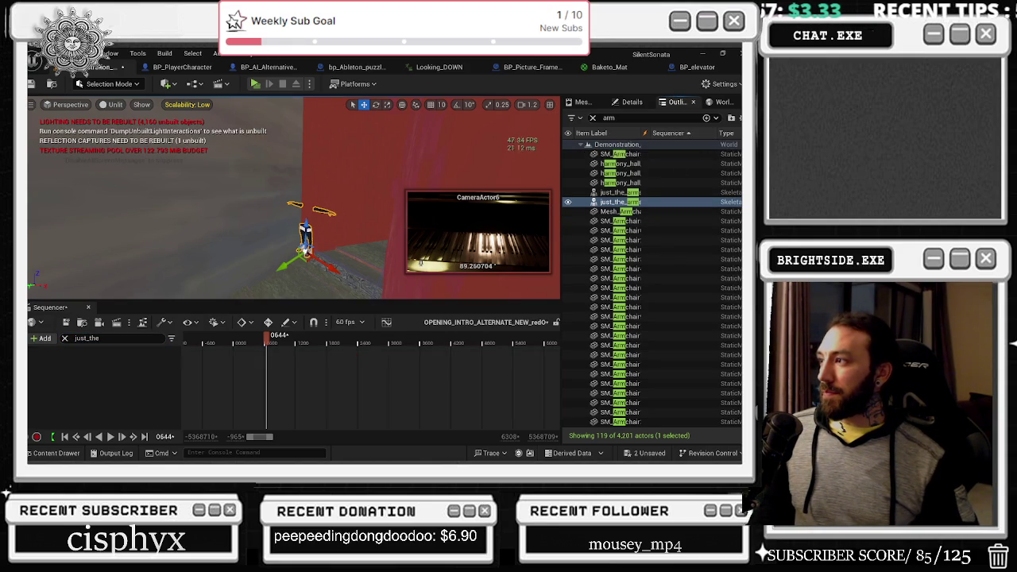
pyautogui.click(668, 132)
pyautogui.scroll(5, 652, 278)
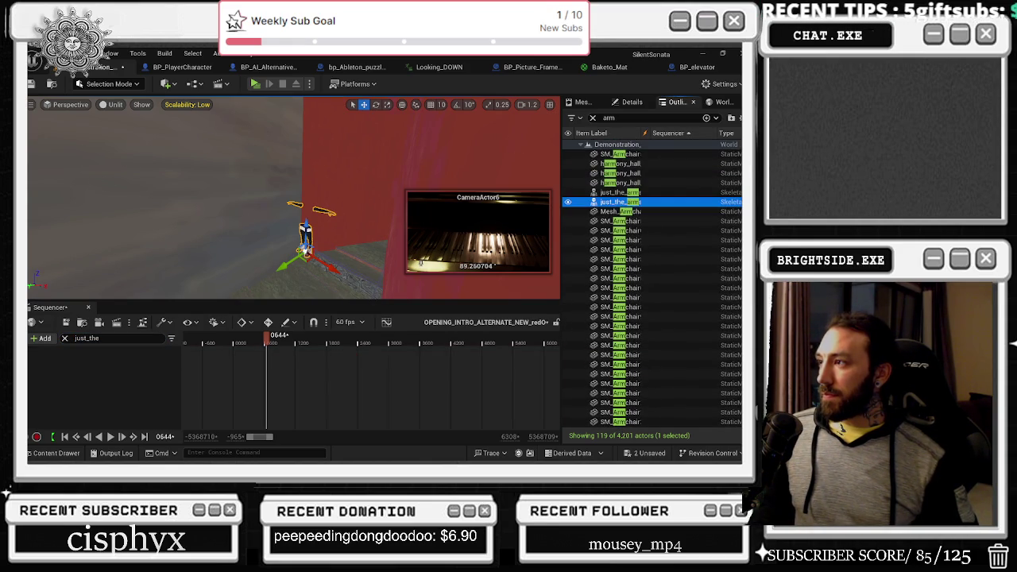
pyautogui.click(593, 119)
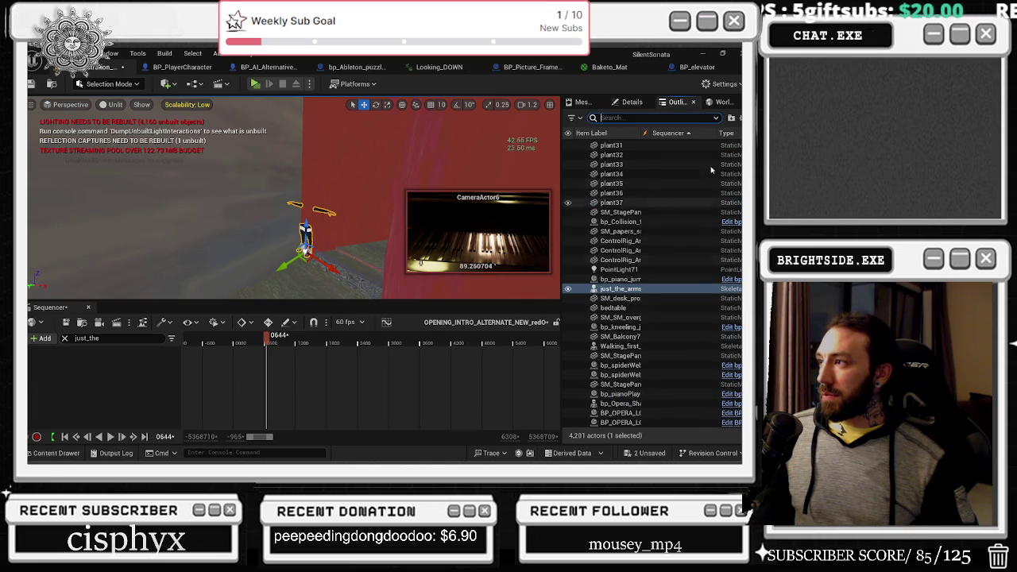
pyautogui.click(668, 133)
pyautogui.scroll(-15, 651, 285)
pyautogui.scroll(-8, 651, 285)
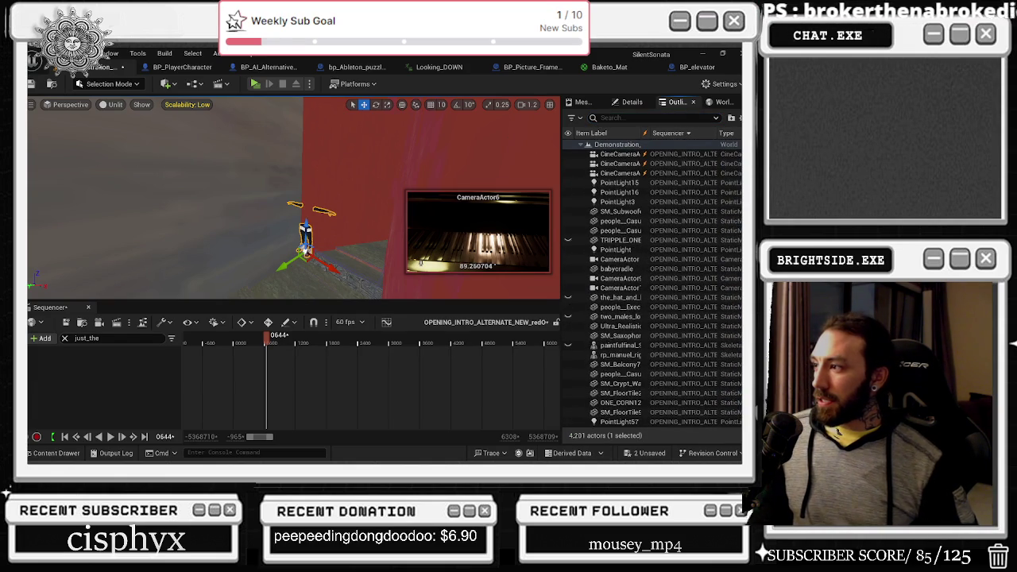
pyautogui.scroll(-12, 652, 285)
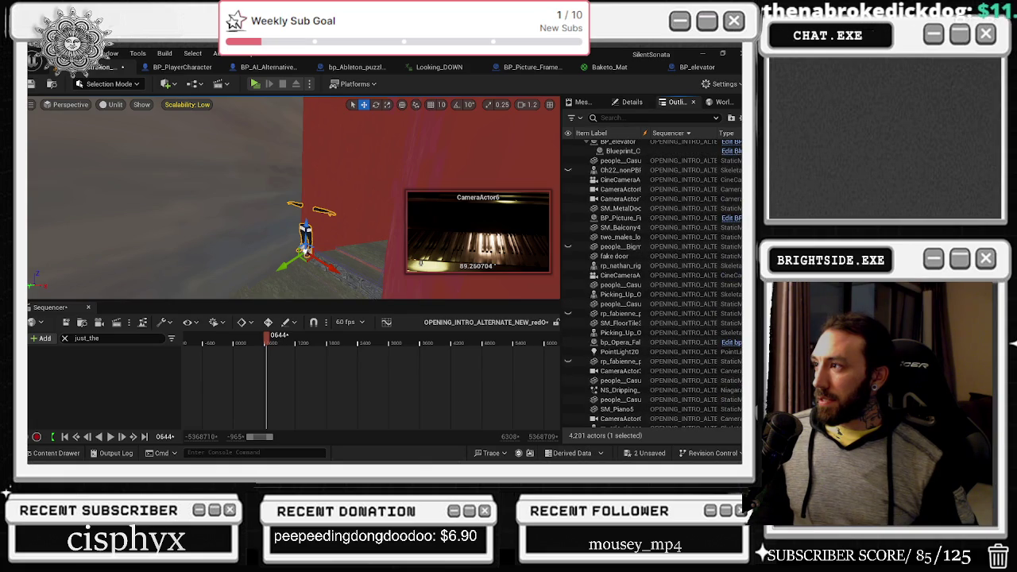
pyautogui.scroll(10, 651, 285)
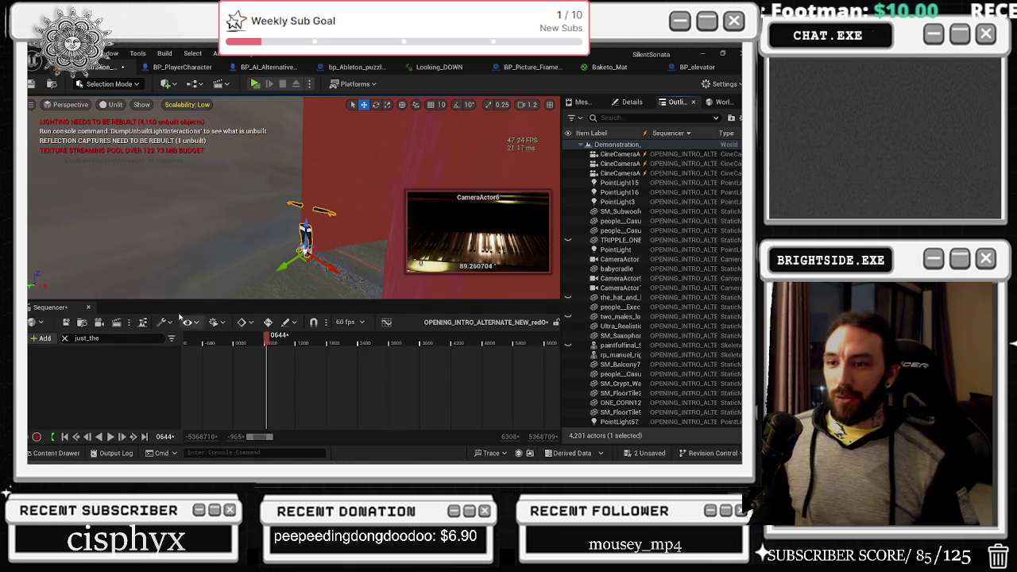
# Use +Add > Actor To Sequencer to add just_the_arms_for_main2, then move the view around it.
pyautogui.click(41, 338)
pyautogui.moveTo(93, 176)
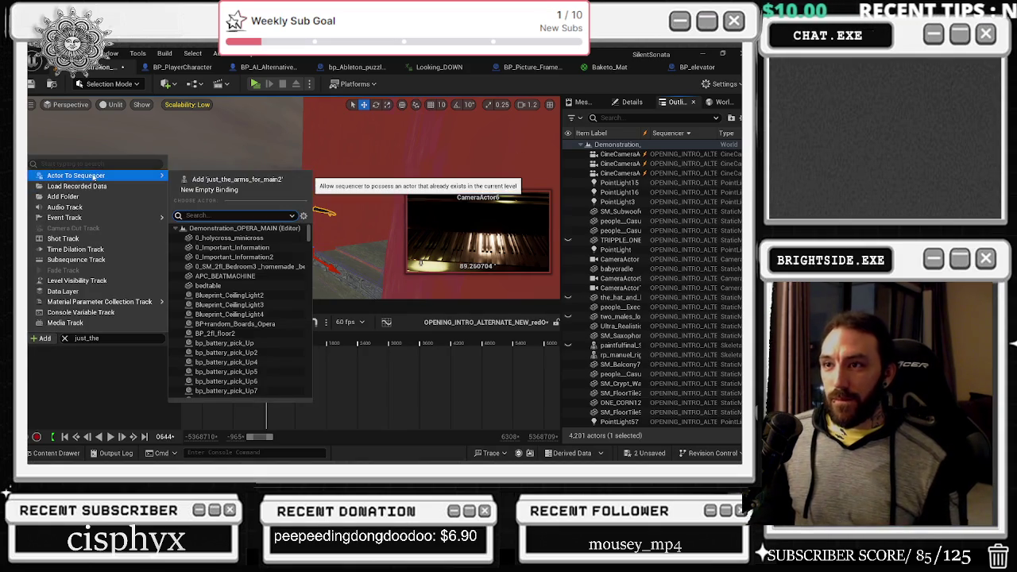
pyautogui.click(233, 180)
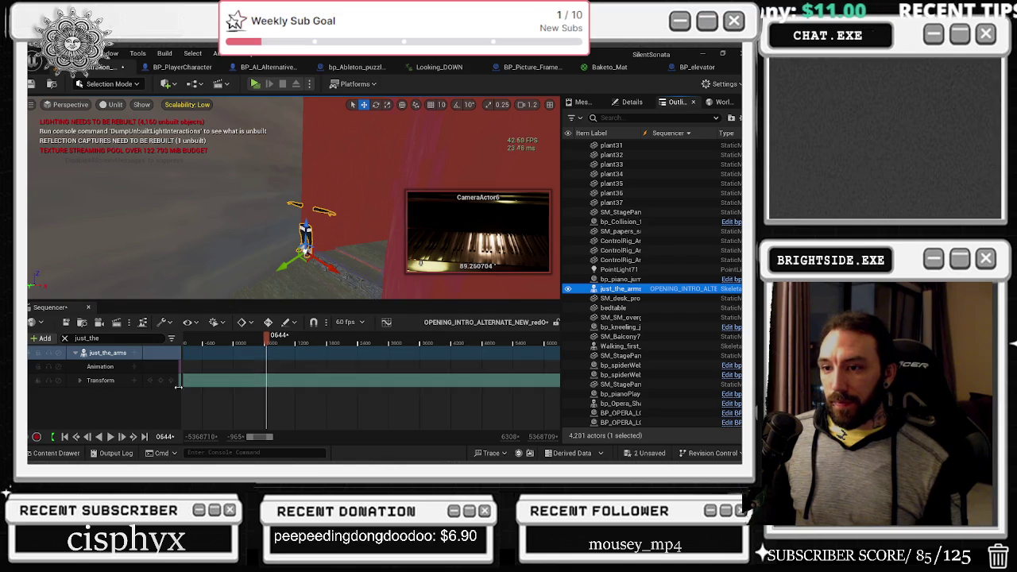
pyautogui.moveTo(238, 238); pyautogui.dragTo(239, 87)
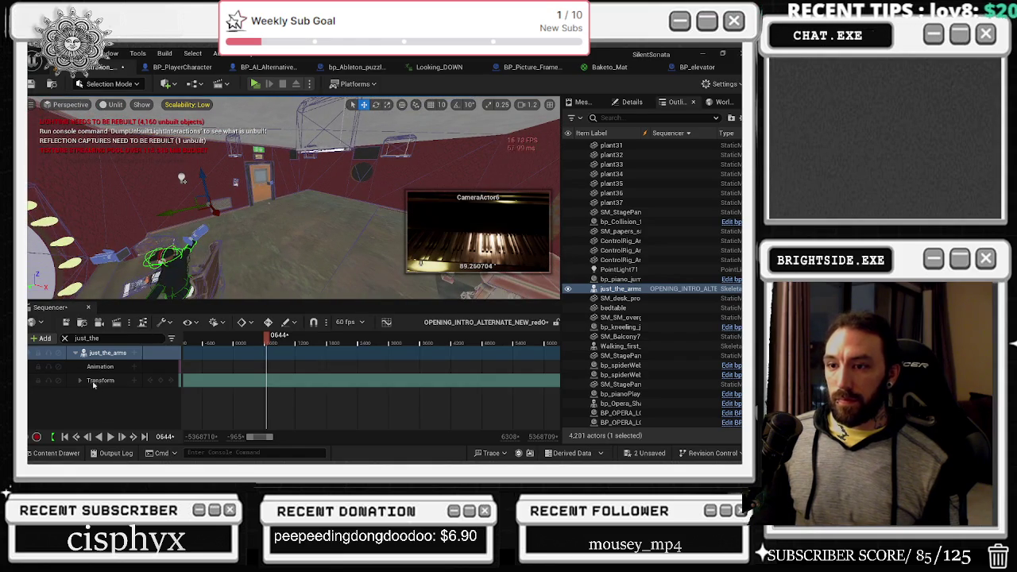
# Key the arms' Transform at frame 0718 and expand Location to drag the X value.
pyautogui.click(161, 381)
pyautogui.click(161, 383)
pyautogui.click(95, 391)
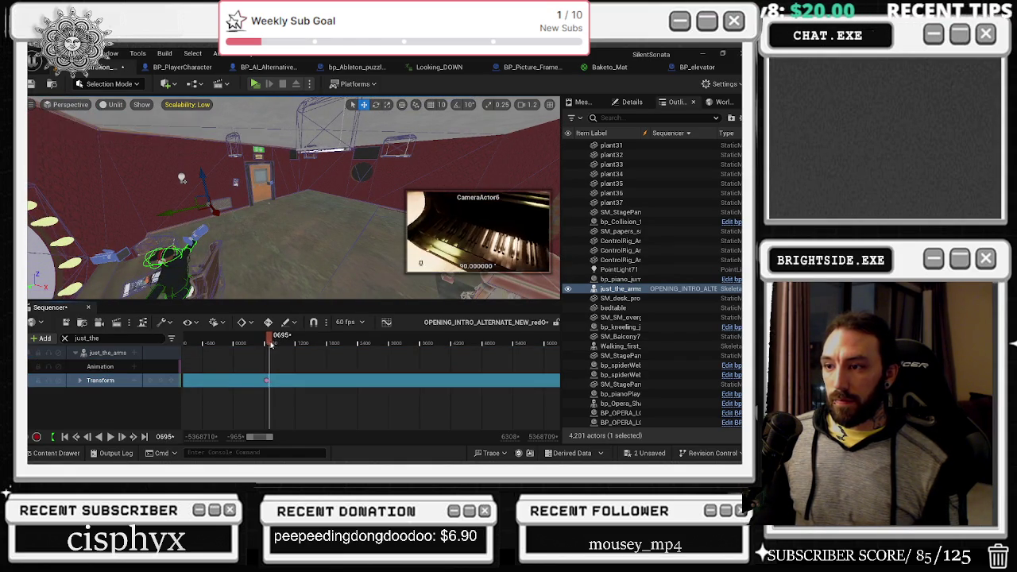
pyautogui.click(80, 380)
pyautogui.click(84, 394)
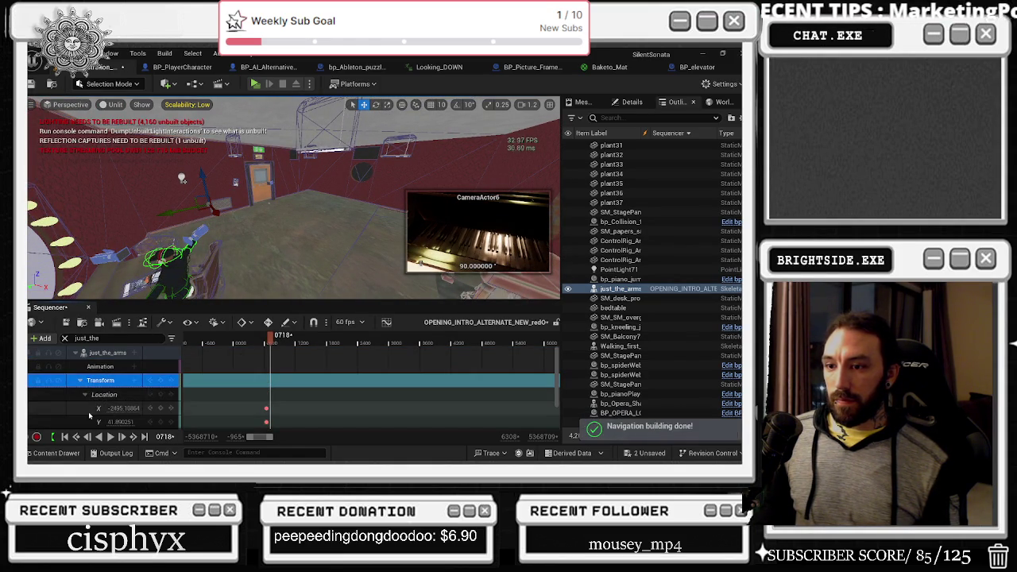
pyautogui.click(98, 407)
pyautogui.moveTo(120, 408); pyautogui.dragTo(151, 409)
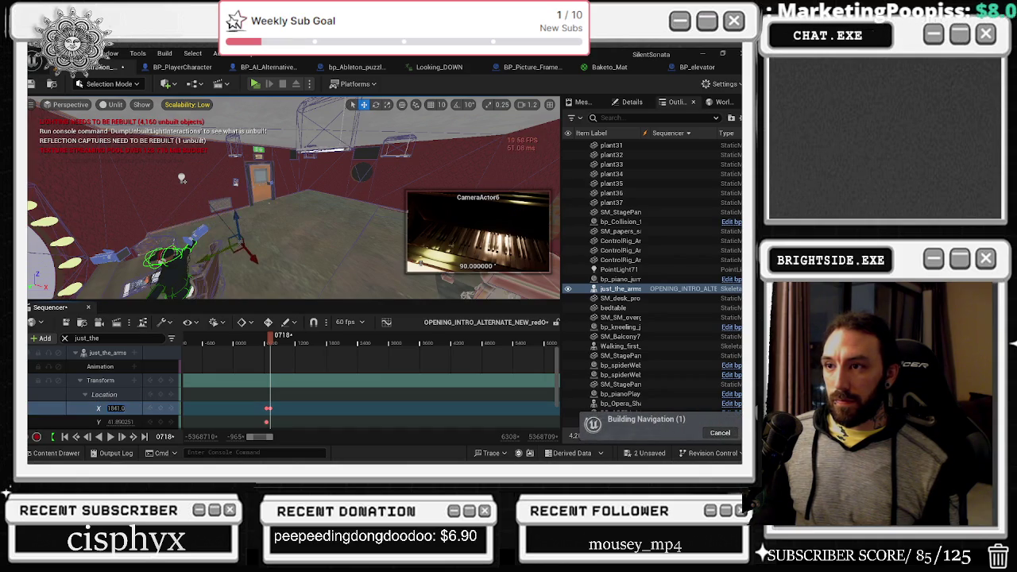
# Set the arms' Z location to 2631.0 and Y to 956.0, sliding X to reposition.
pyautogui.scroll(-1, 127, 412)
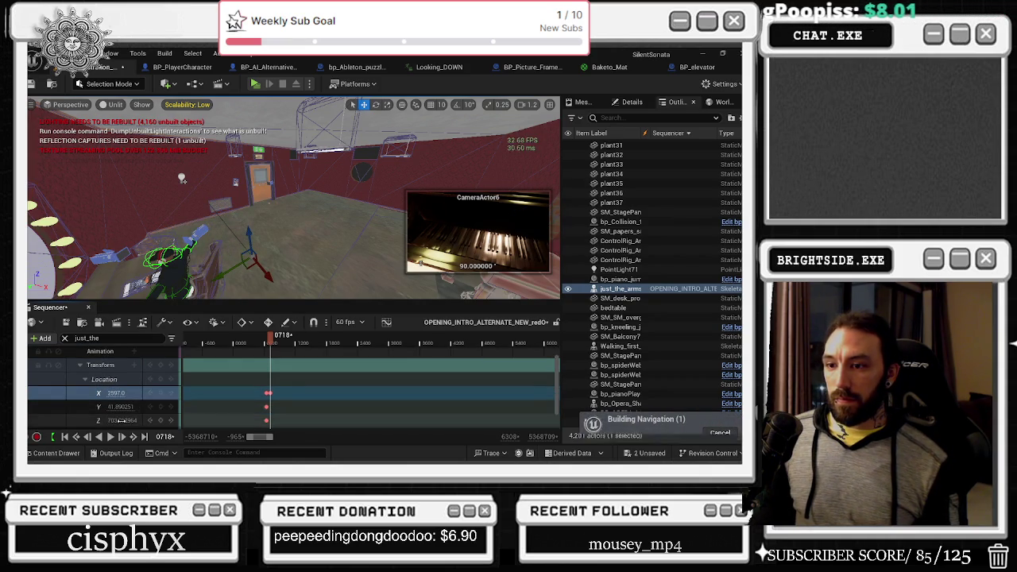
pyautogui.click(116, 420)
pyautogui.write('2631.0')
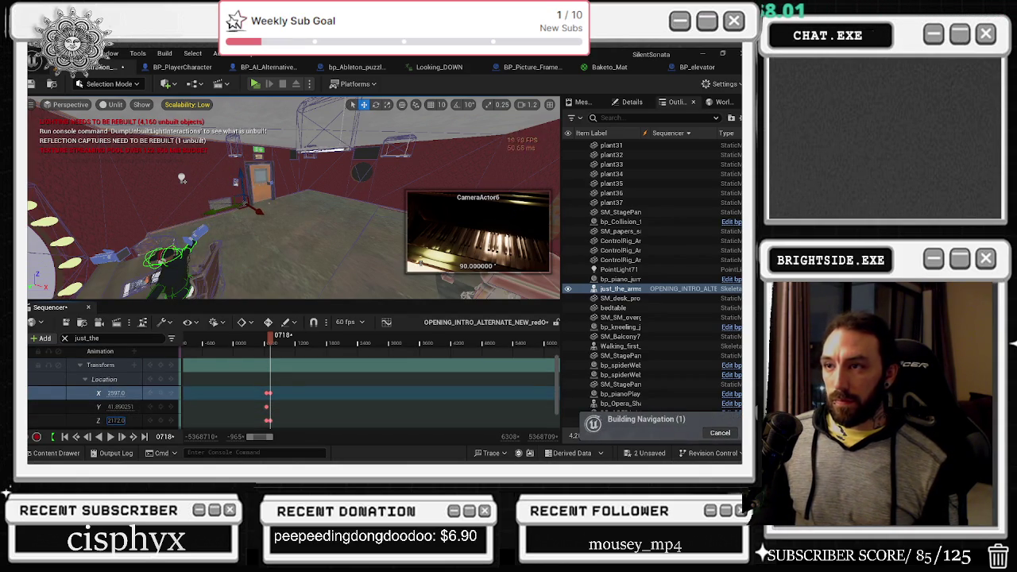
pyautogui.click(116, 406)
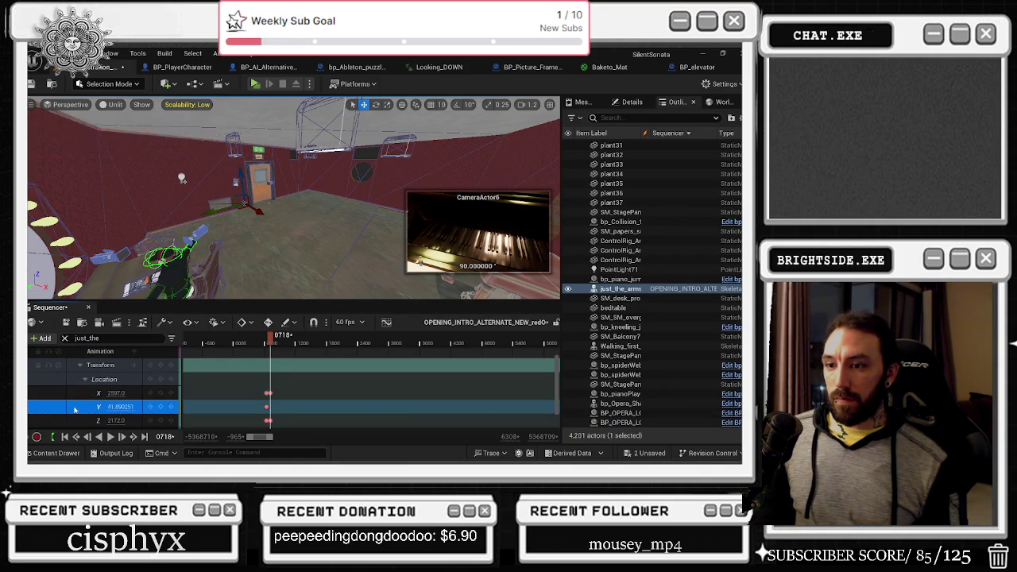
pyautogui.write('956.0')
pyautogui.press('Return')
pyautogui.moveTo(116, 392)
pyautogui.mouseDown()
pyautogui.moveTo(159, 393)
pyautogui.moveTo(135, 393)
pyautogui.moveTo(131, 421)
pyautogui.moveTo(147, 421)
pyautogui.mouseUp()
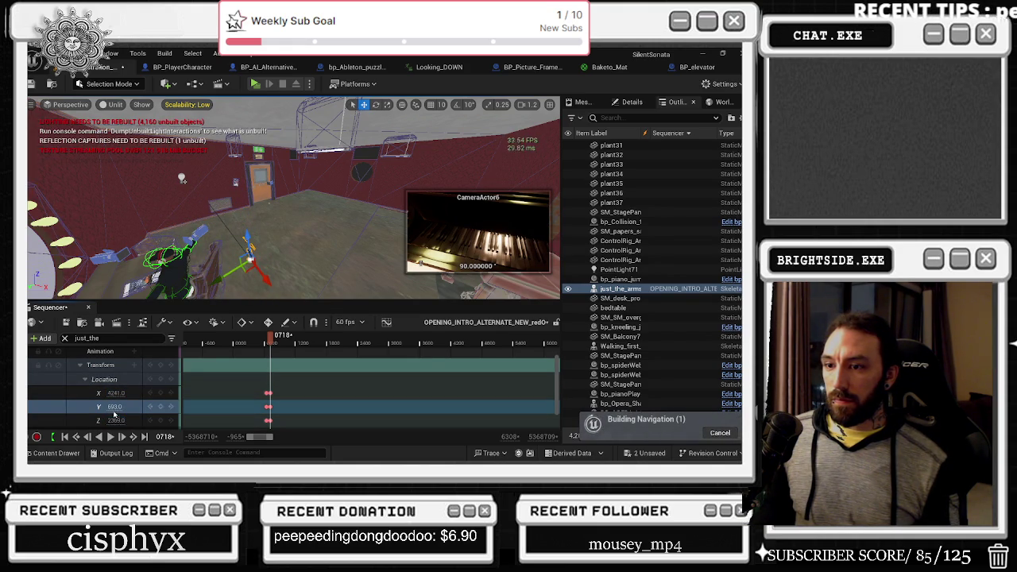
pyautogui.press('Return')
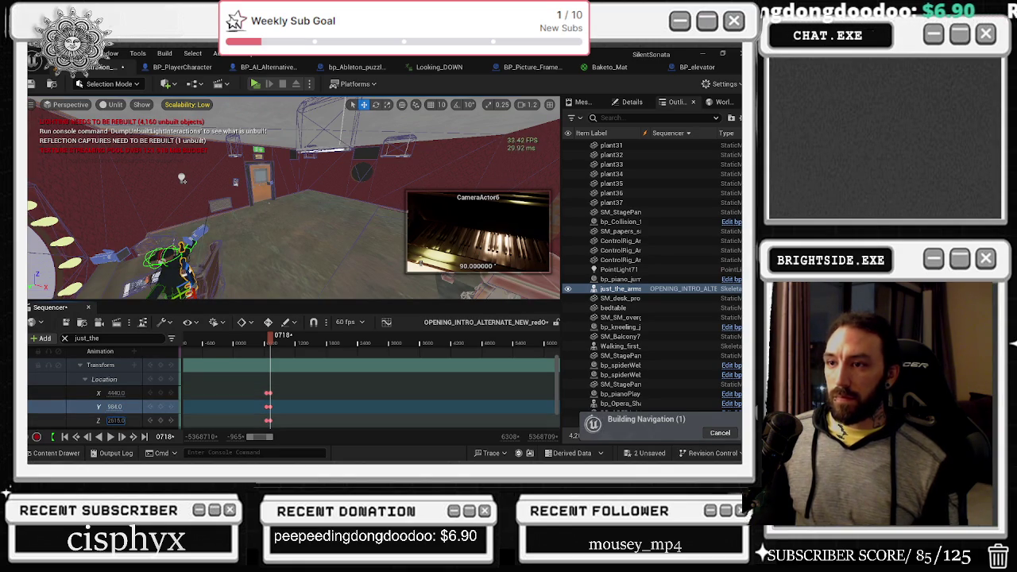
# Refine the location with Z 2178 and Y -556, then drag Y through -1316 and -827.
pyautogui.write('2178')
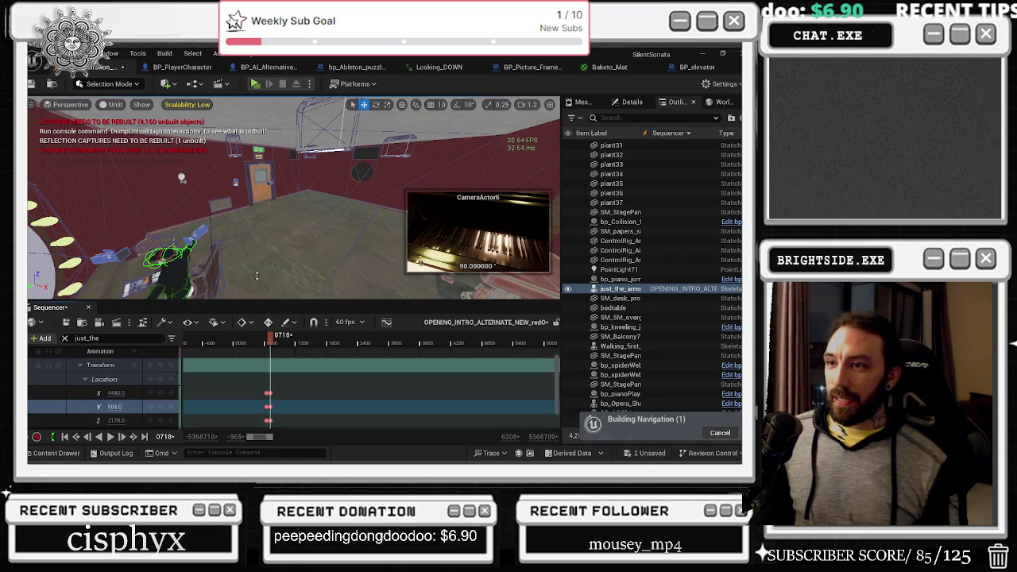
pyautogui.press('Return')
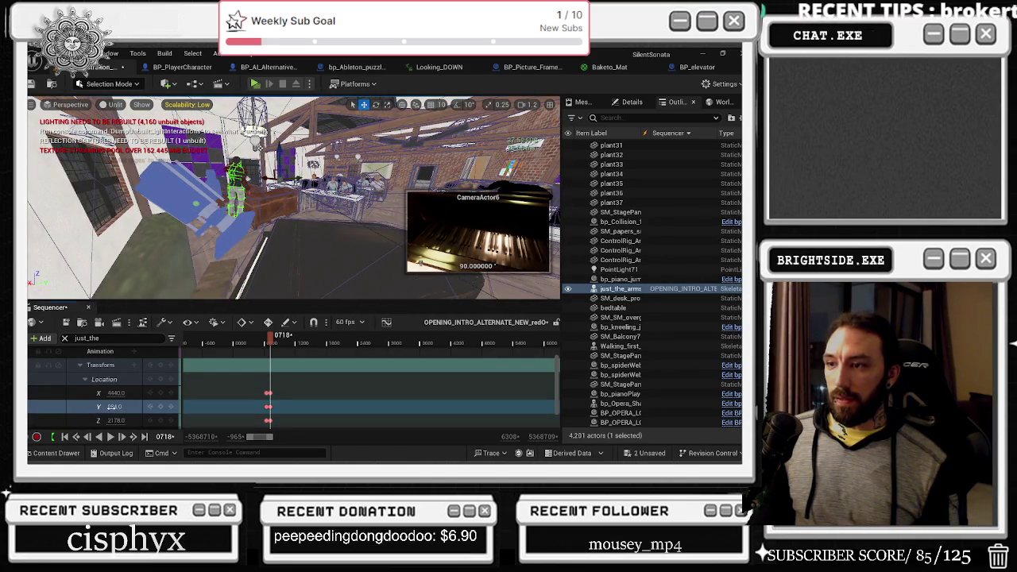
pyautogui.write('-556')
pyautogui.press('Return')
pyautogui.moveTo(117, 406)
pyautogui.mouseDown()
pyautogui.moveTo(126, 422)
pyautogui.moveTo(116, 420)
pyautogui.moveTo(116, 392)
pyautogui.mouseUp()
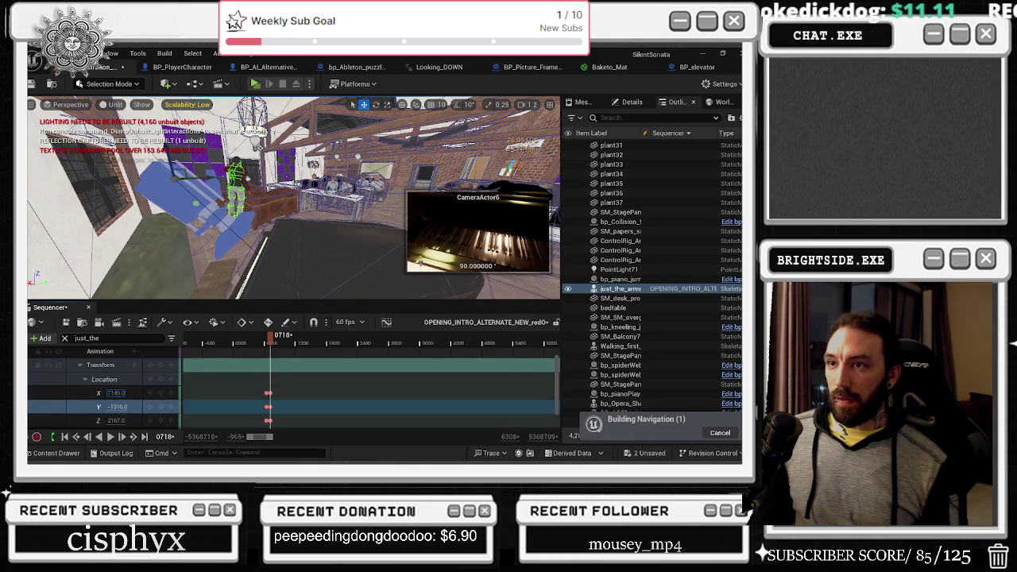
pyautogui.moveTo(116, 406); pyautogui.dragTo(117, 392)
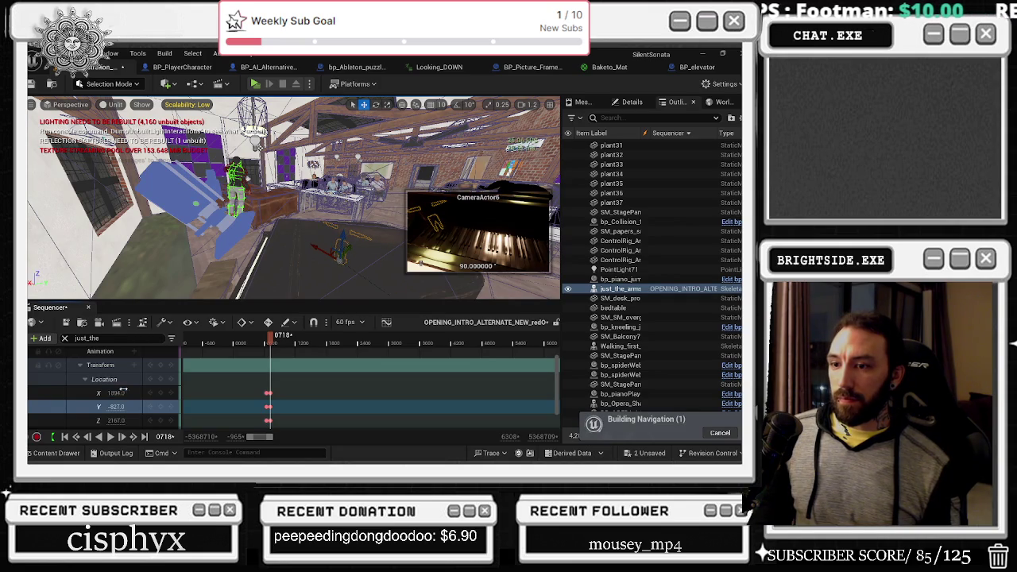
pyautogui.moveTo(116, 407); pyautogui.dragTo(116, 406)
# Adjust the arms' rotation channel and search the animation picker for 'p'.
pyautogui.scroll(-2, 95, 397)
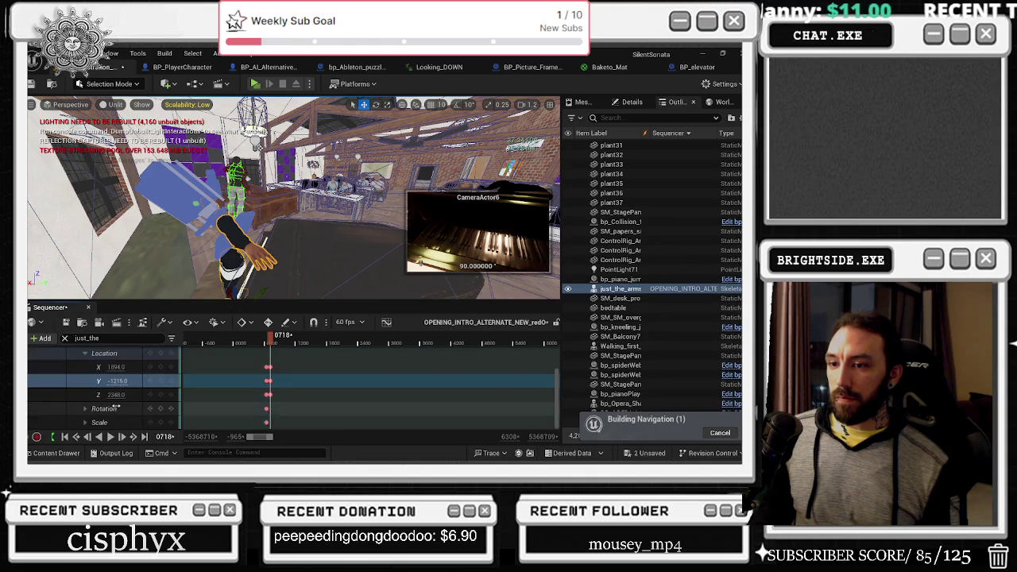
pyautogui.scroll(-2, 92, 411)
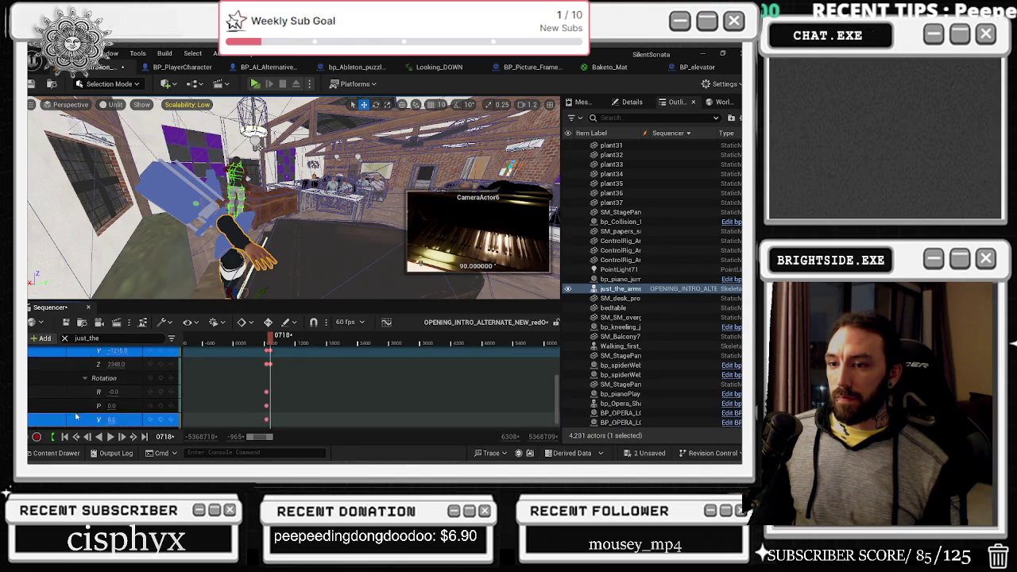
pyautogui.moveTo(113, 405)
pyautogui.mouseDown()
pyautogui.moveTo(111, 391)
pyautogui.moveTo(111, 419)
pyautogui.mouseUp()
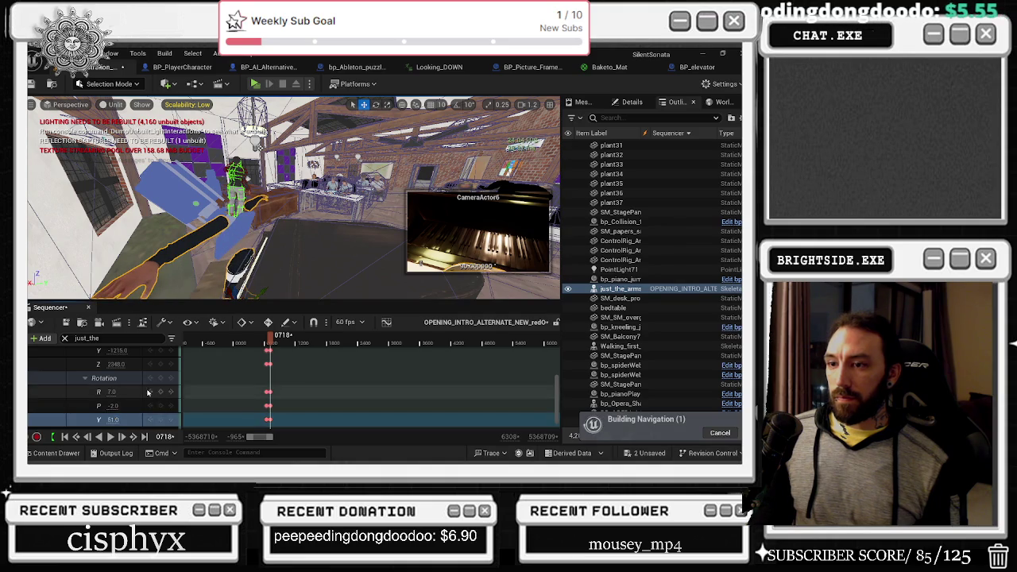
pyautogui.scroll(5, 127, 386)
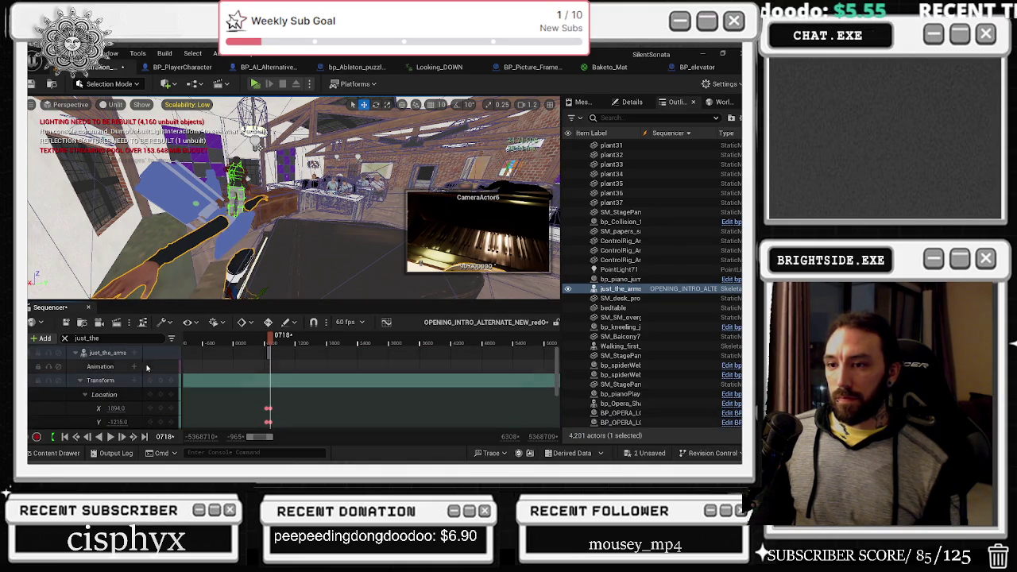
pyautogui.click(135, 366)
pyautogui.write('piano')
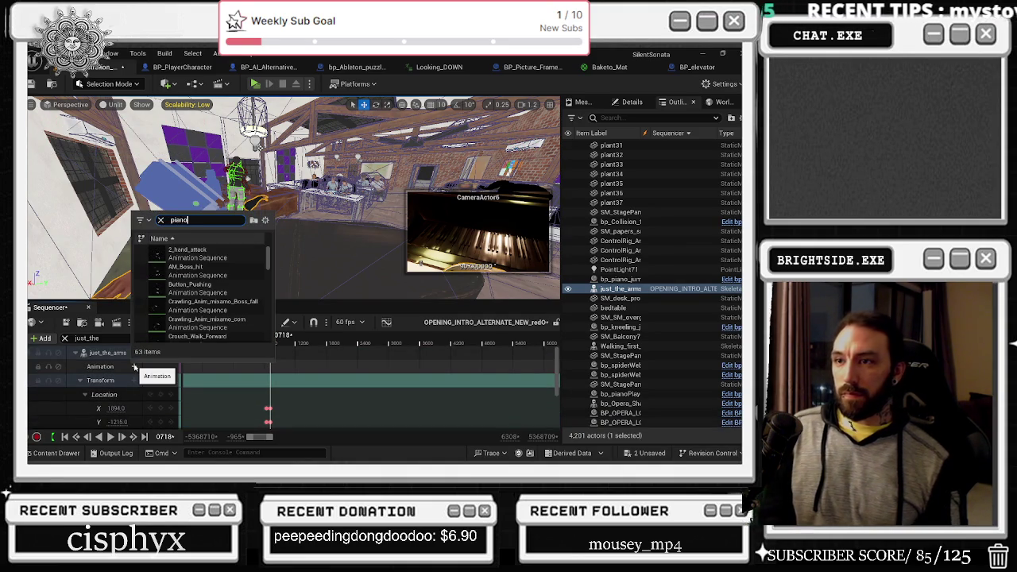
# Add the Piano_Playing animation to the arms and undo an accidental location key change.
pyautogui.click(199, 253)
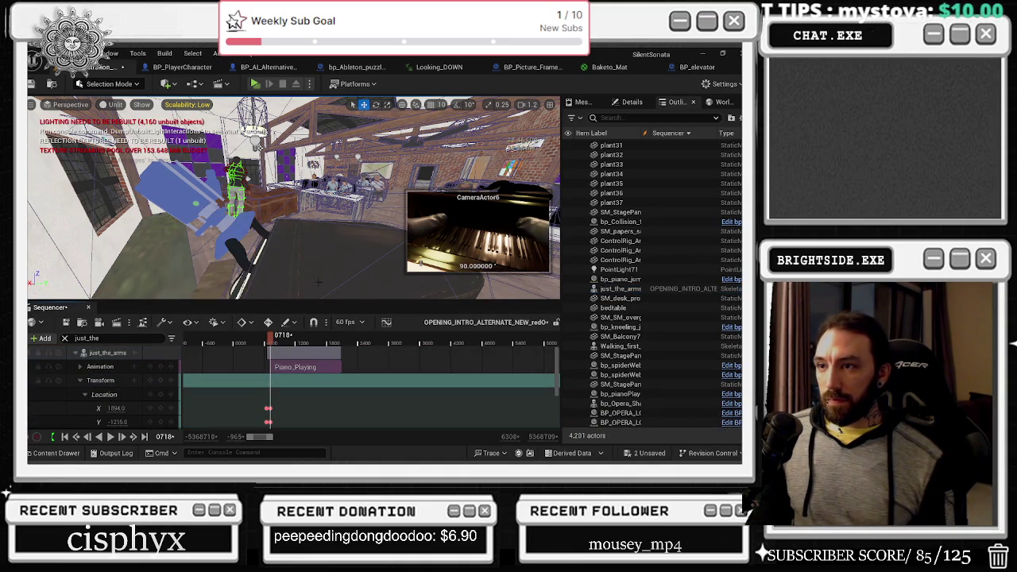
pyautogui.scroll(-2, 282, 389)
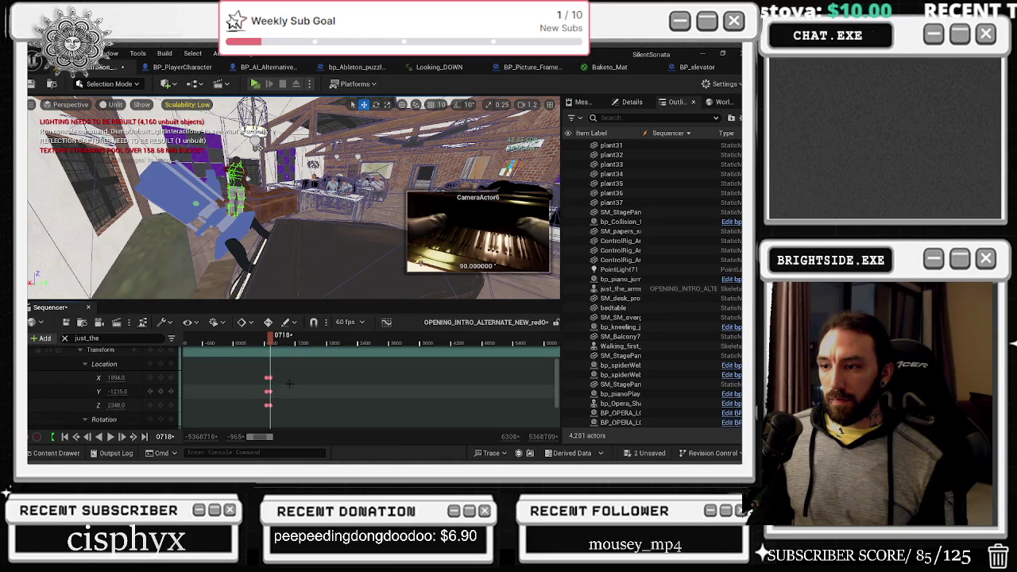
pyautogui.moveTo(282, 392); pyautogui.dragTo(261, 402)
pyautogui.moveTo(106, 391); pyautogui.dragTo(80, 391)
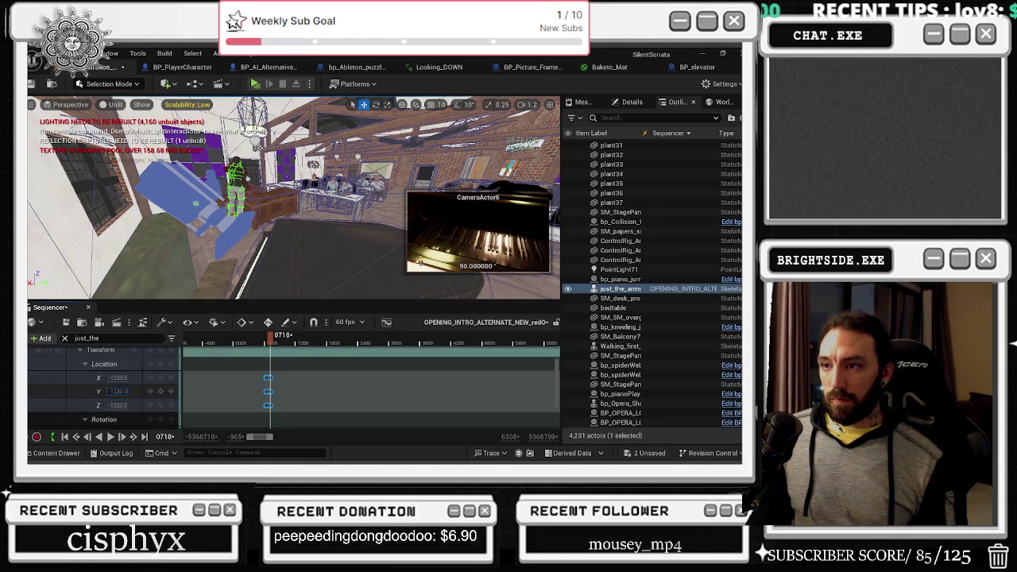
pyautogui.hotkey('ctrl', 'z')
# Box-select the location keys and adjust the arms' Y location to -1253.
pyautogui.hotkey('alt', 'Tab')
pyautogui.press('Escape')
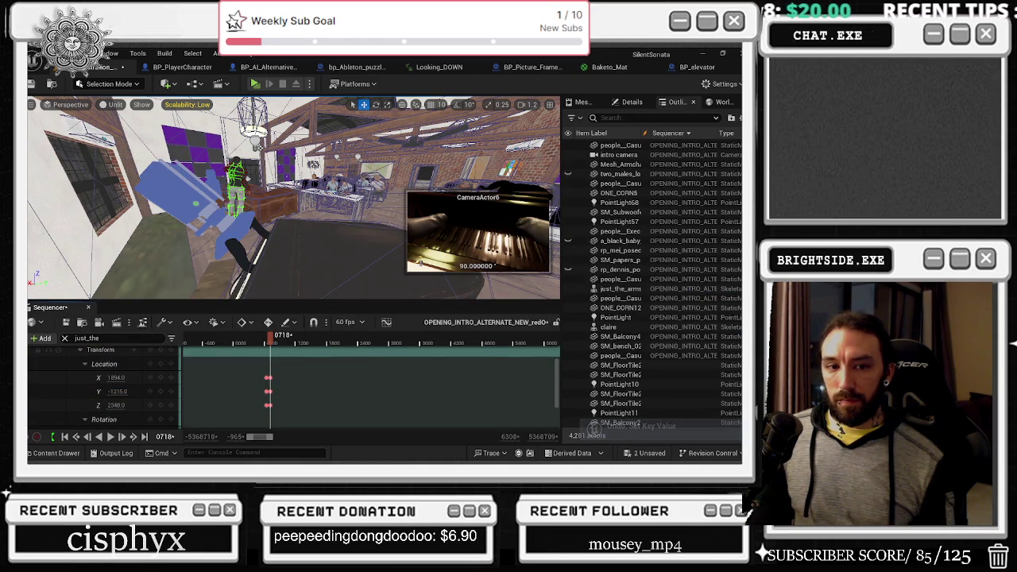
pyautogui.moveTo(296, 374)
pyautogui.mouseDown()
pyautogui.moveTo(277, 413)
pyautogui.moveTo(248, 379)
pyautogui.mouseUp()
pyautogui.moveTo(135, 397)
pyautogui.mouseDown()
pyautogui.moveTo(116, 391)
pyautogui.moveTo(127, 378)
pyautogui.moveTo(112, 378)
pyautogui.moveTo(122, 404)
pyautogui.moveTo(125, 391)
pyautogui.moveTo(116, 391)
pyautogui.mouseUp()
pyautogui.scroll(2, 267, 381)
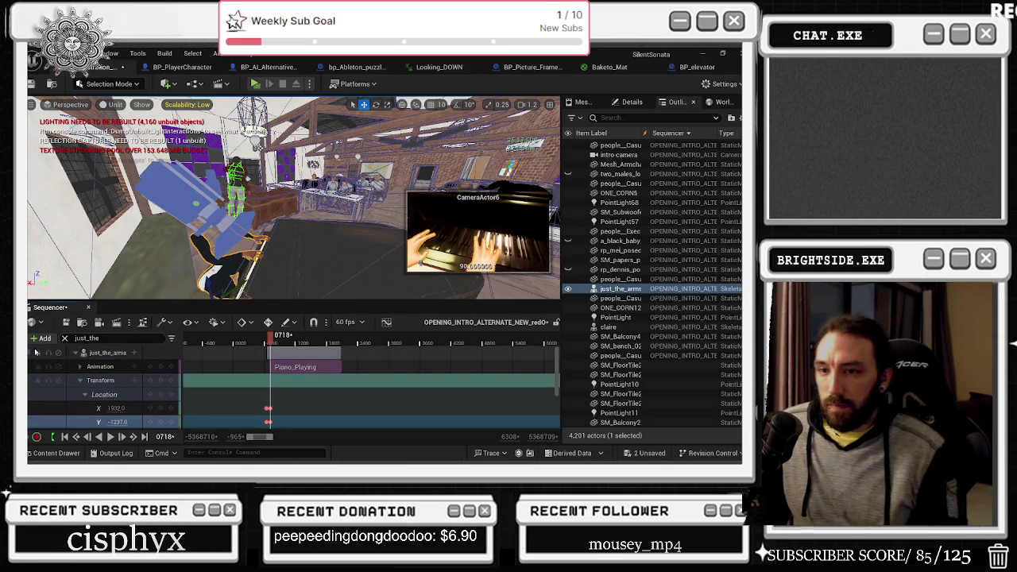
# Clear the track filter, select the CameraActor6 camera cut and collapse just_the_arms_for_main2.
pyautogui.click(65, 338)
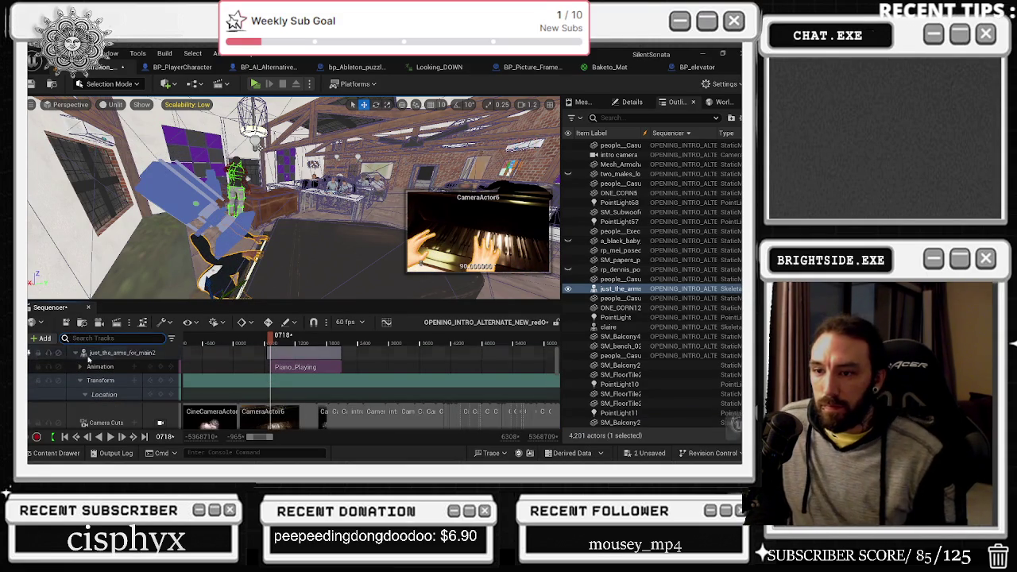
pyautogui.click(256, 411)
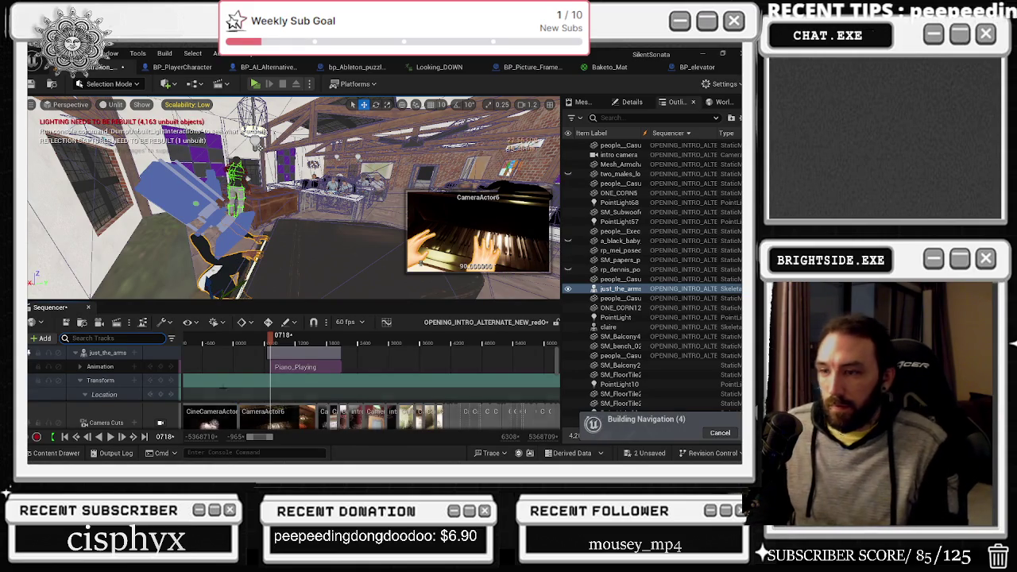
pyautogui.click(75, 352)
pyautogui.write('pain')
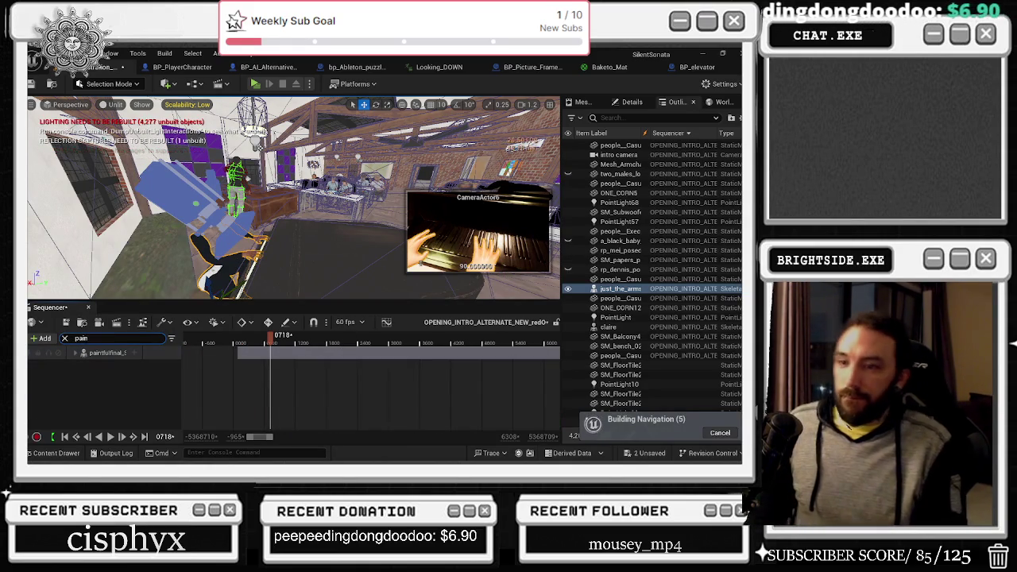
pyautogui.click(110, 373)
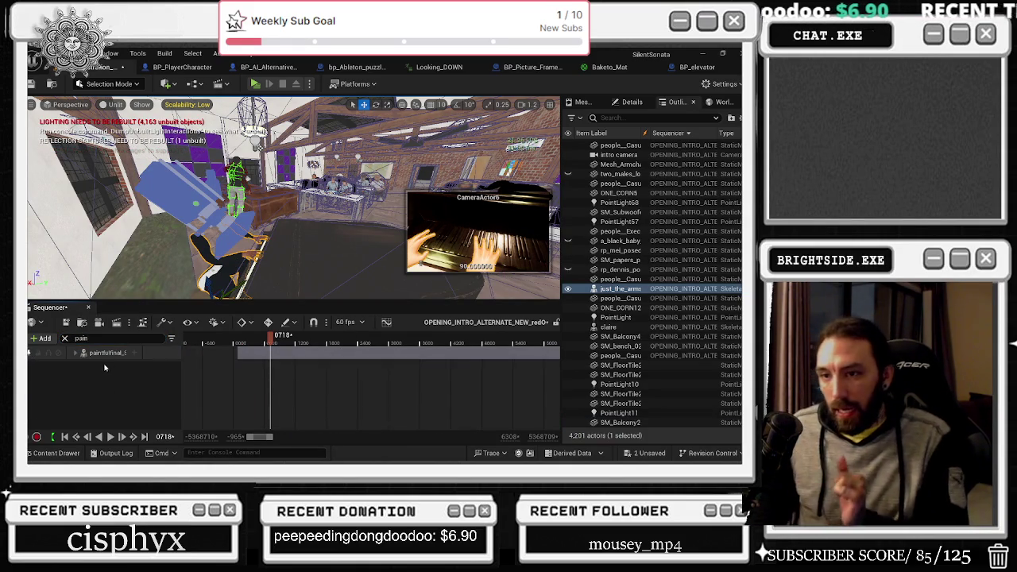
pyautogui.click(71, 353)
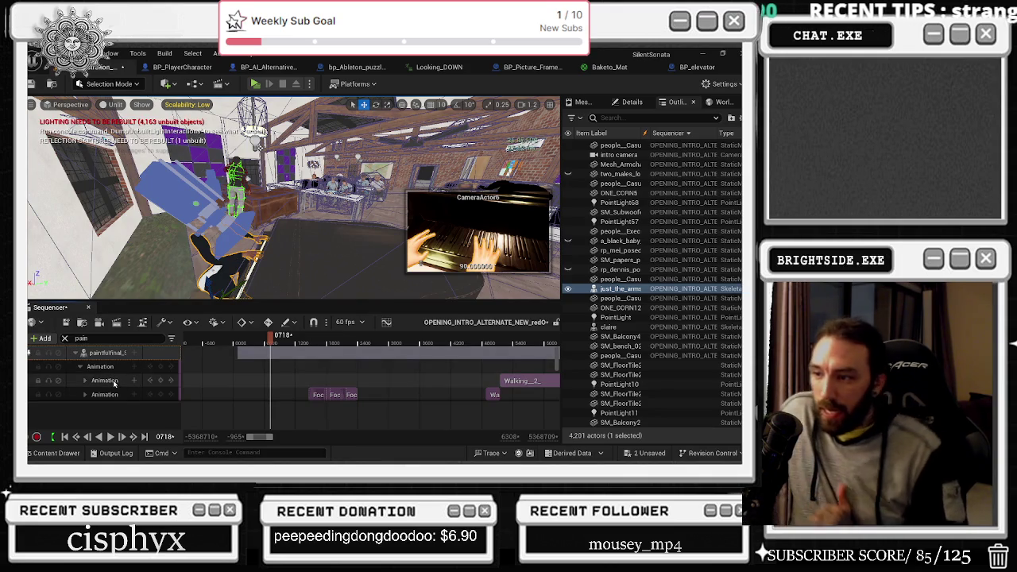
pyautogui.rightClick(281, 366)
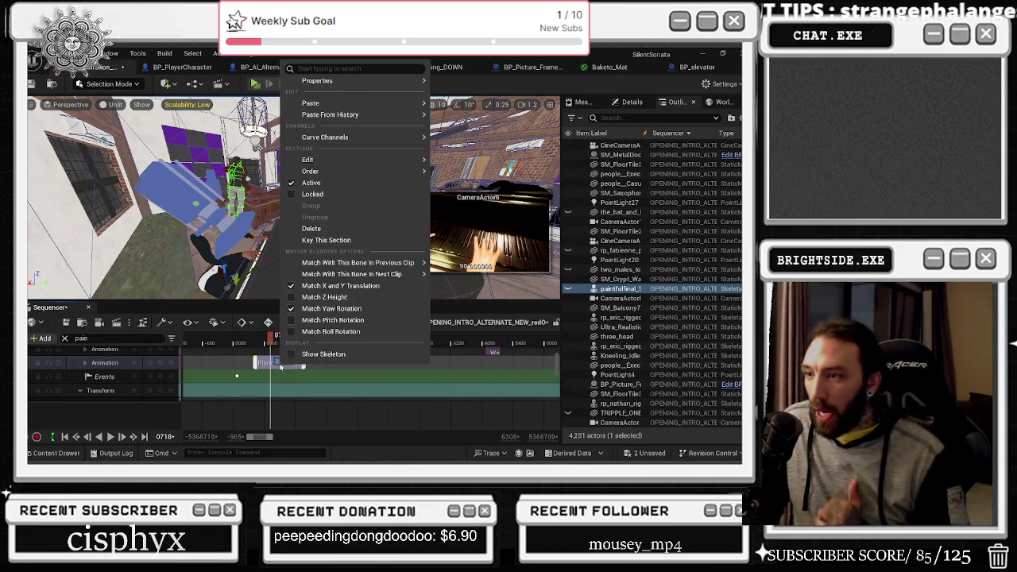
pyautogui.moveTo(337, 83)
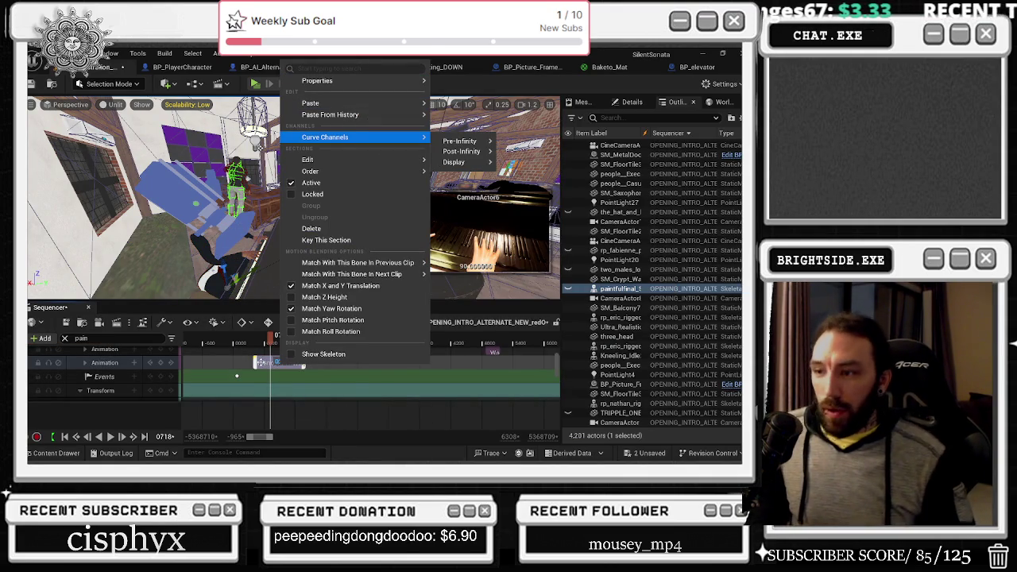
pyautogui.click(261, 363)
pyautogui.rightClick(260, 363)
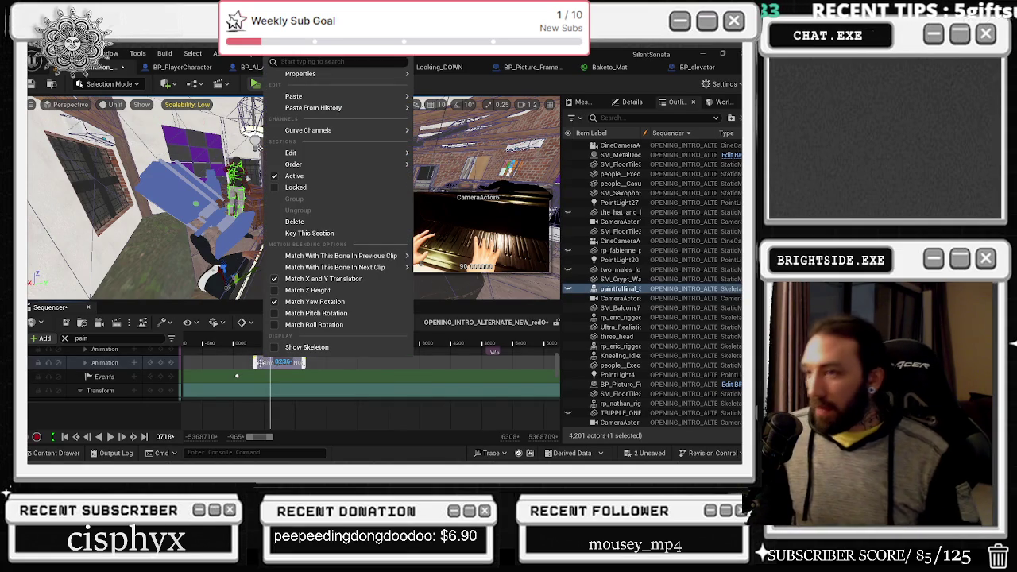
pyautogui.moveTo(337, 74)
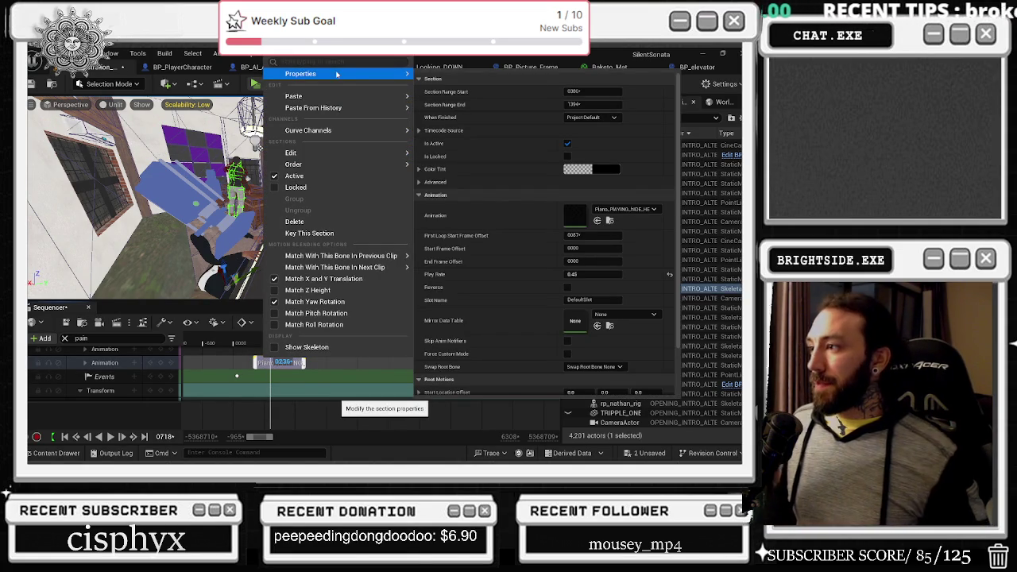
pyautogui.rightClick(507, 236)
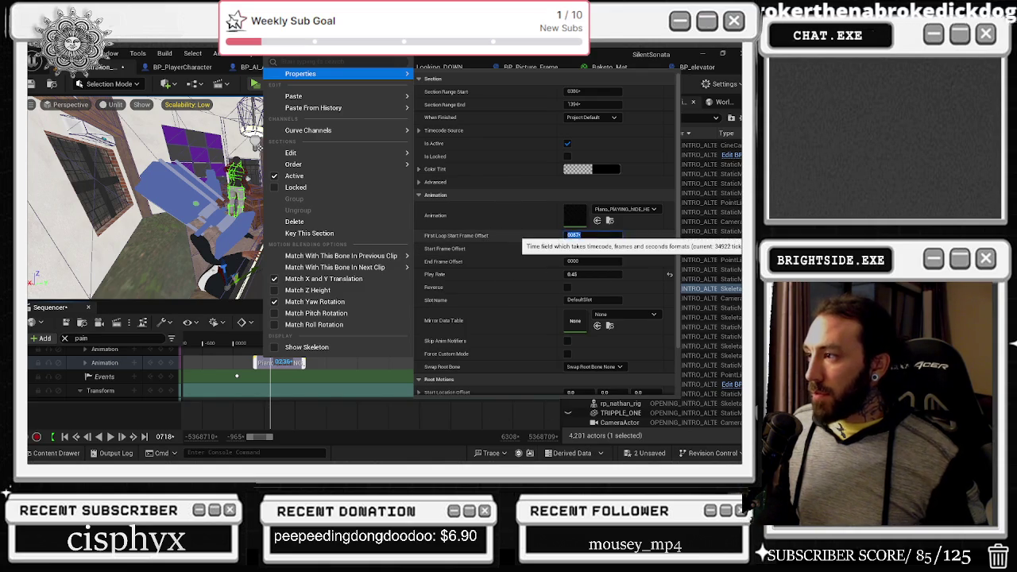
pyautogui.click(592, 236)
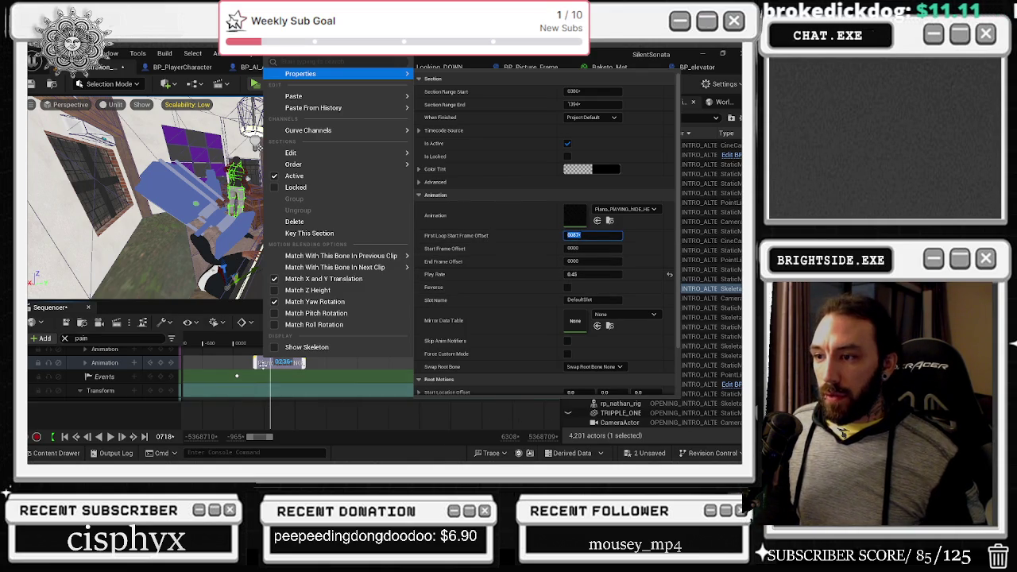
pyautogui.click(263, 364)
pyautogui.click(64, 337)
pyautogui.click(96, 357)
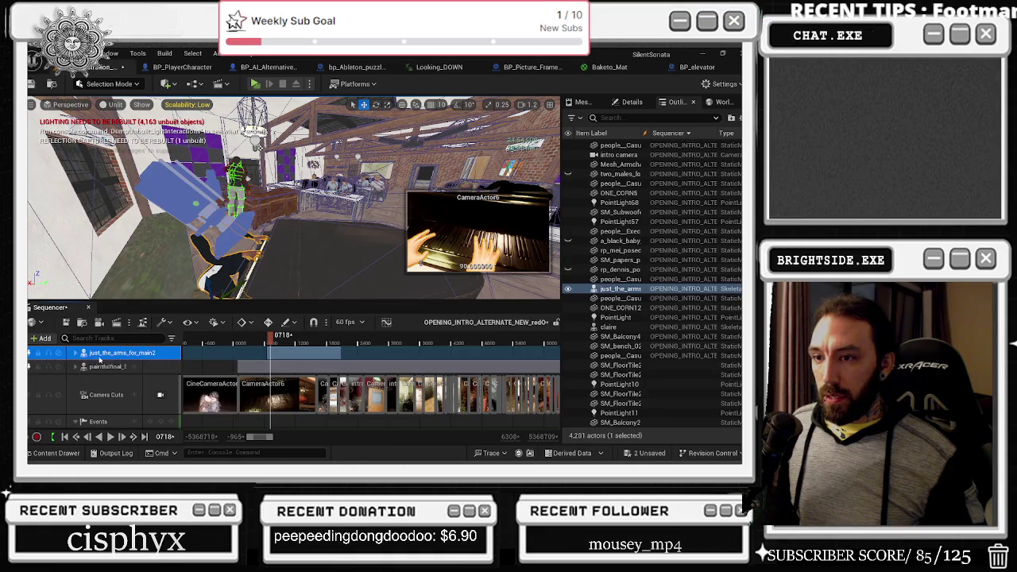
# Give just_the_arms' Piano_Playing section a first loop start offset of 87 and a 0.45 play rate.
pyautogui.click(81, 357)
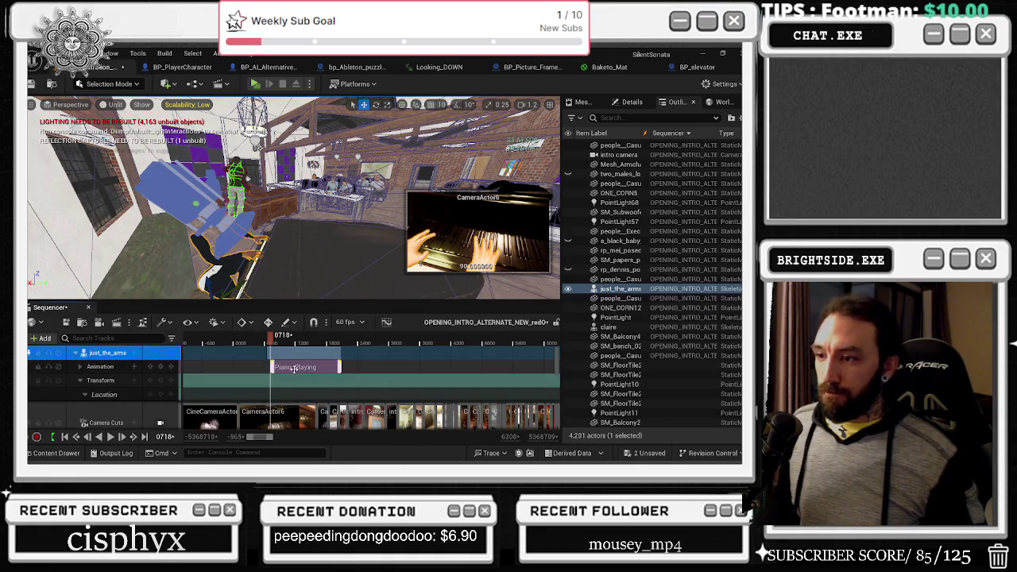
pyautogui.rightClick(295, 366)
pyautogui.moveTo(334, 85)
pyautogui.click(624, 247)
pyautogui.write('87*')
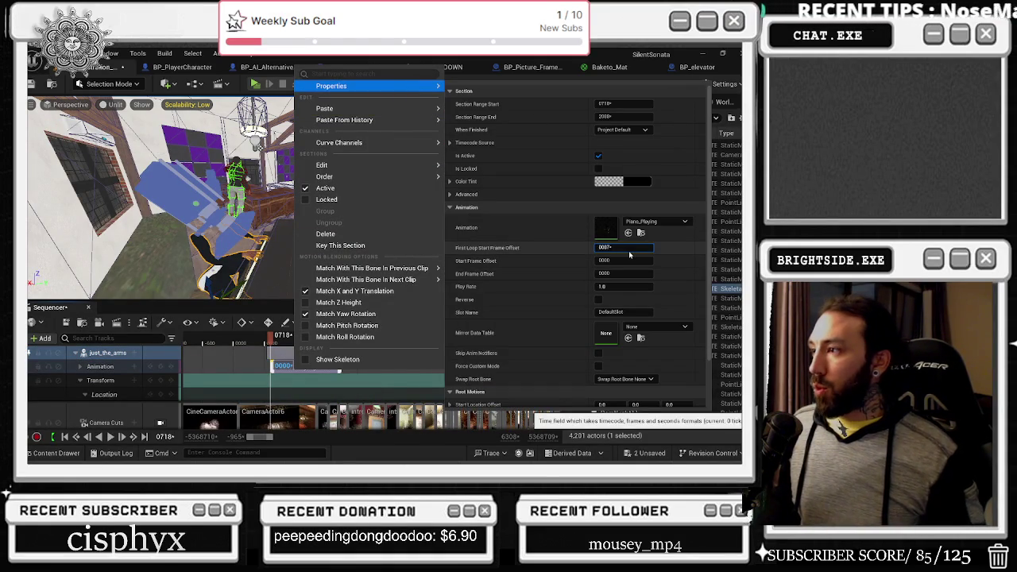
pyautogui.click(620, 286)
pyautogui.write('0.98')
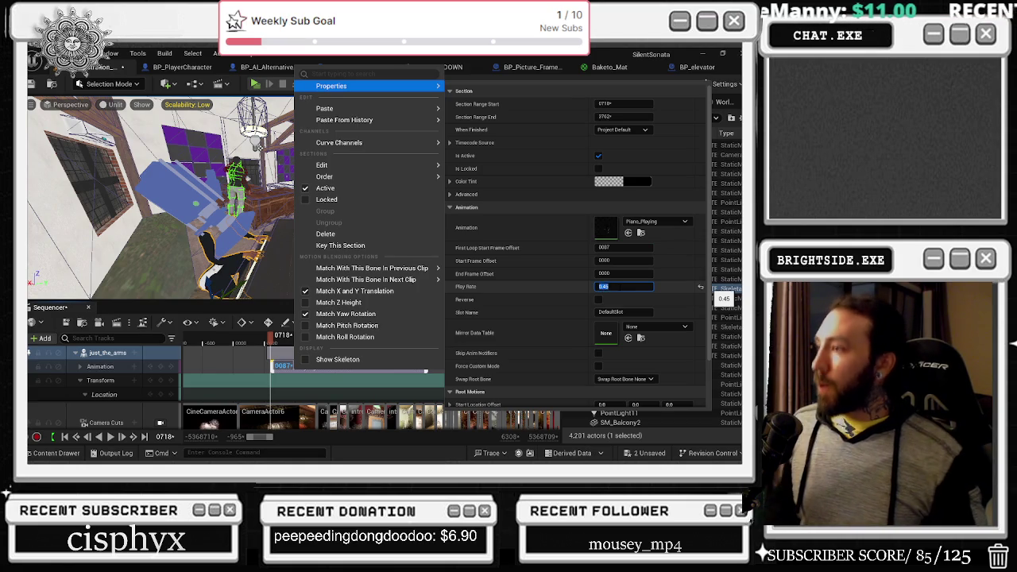
pyautogui.moveTo(277, 338); pyautogui.dragTo(251, 344)
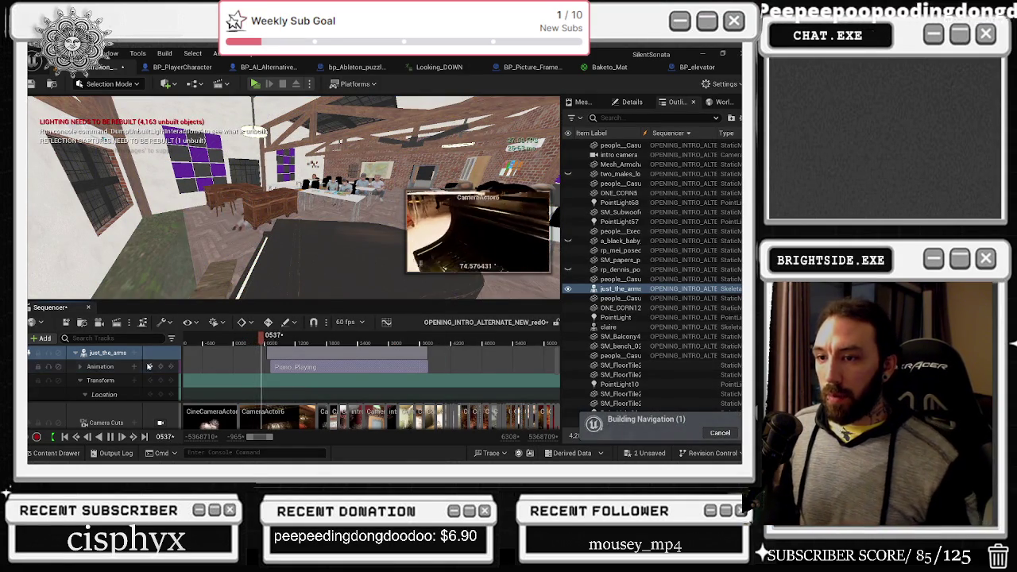
pyautogui.click(133, 354)
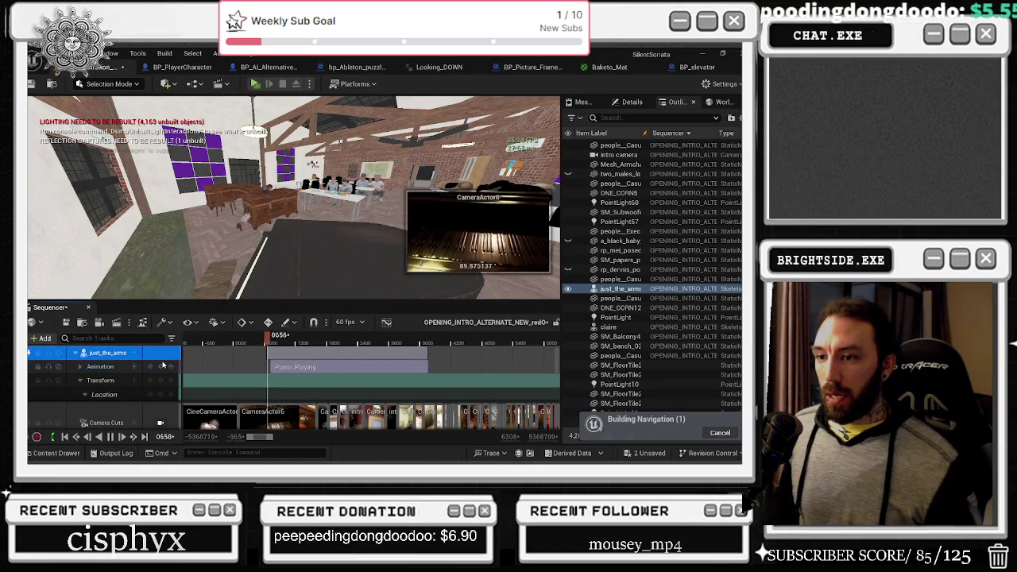
pyautogui.scroll(-5, 300, 384)
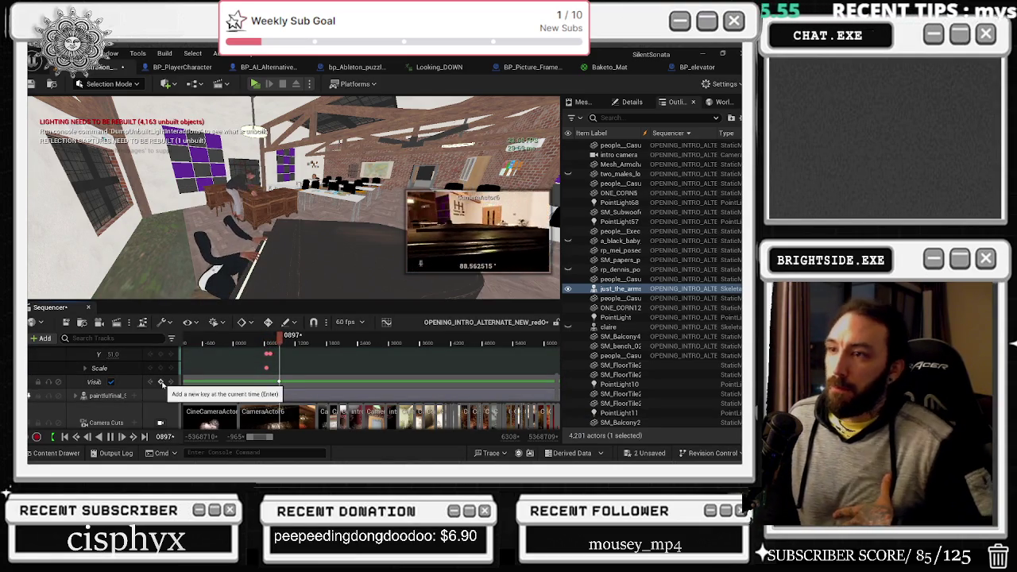
pyautogui.click(267, 343)
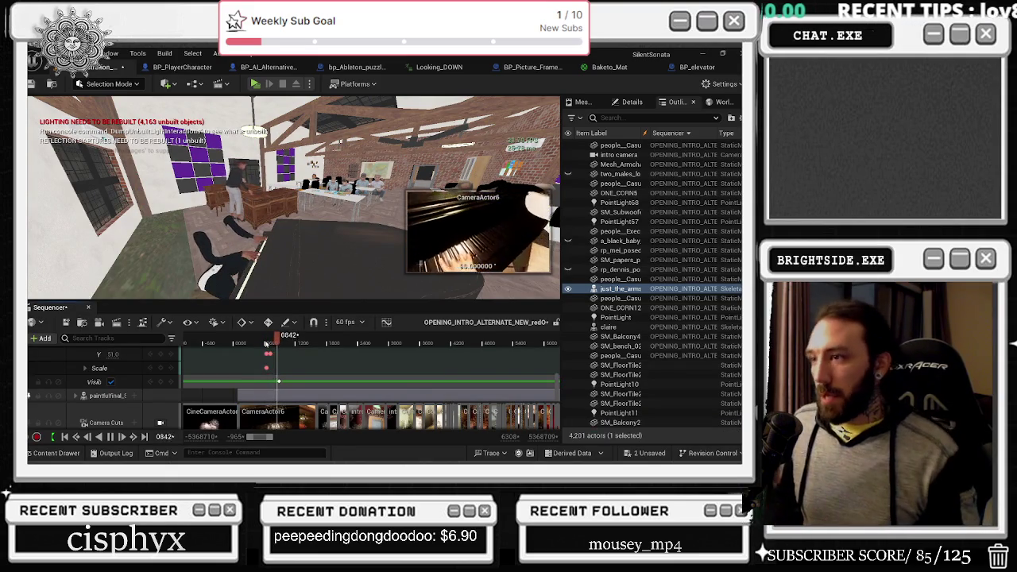
pyautogui.press('space')
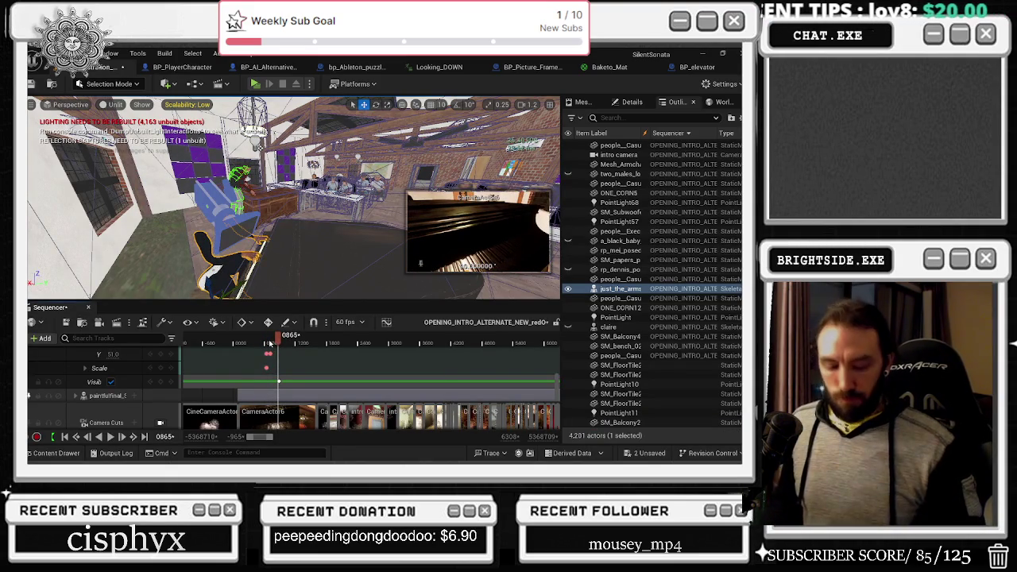
pyautogui.moveTo(267, 344); pyautogui.dragTo(237, 343)
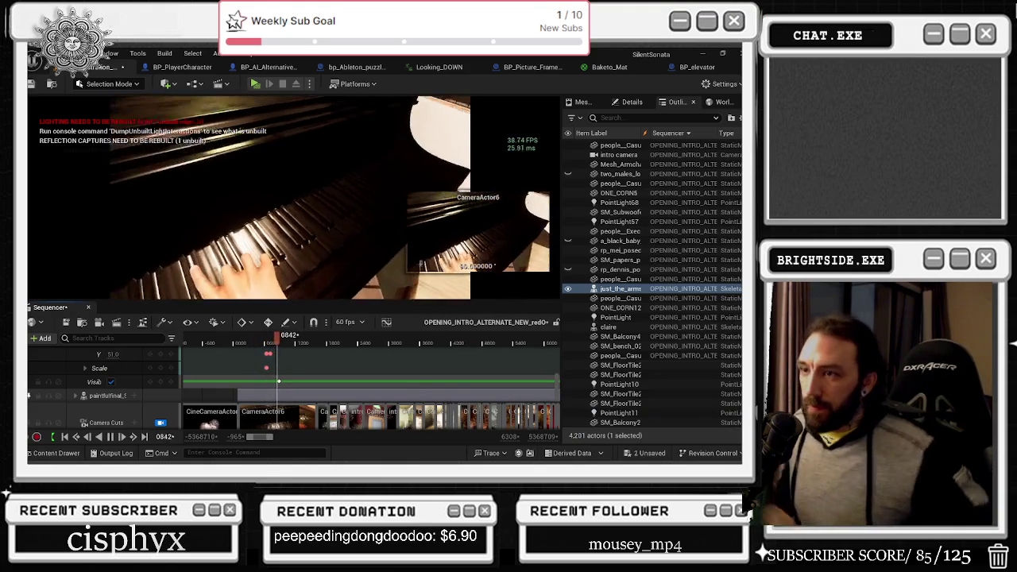
# Marquee-select the arms' transform keys and slide them 121 frames earlier.
pyautogui.scroll(5, 267, 389)
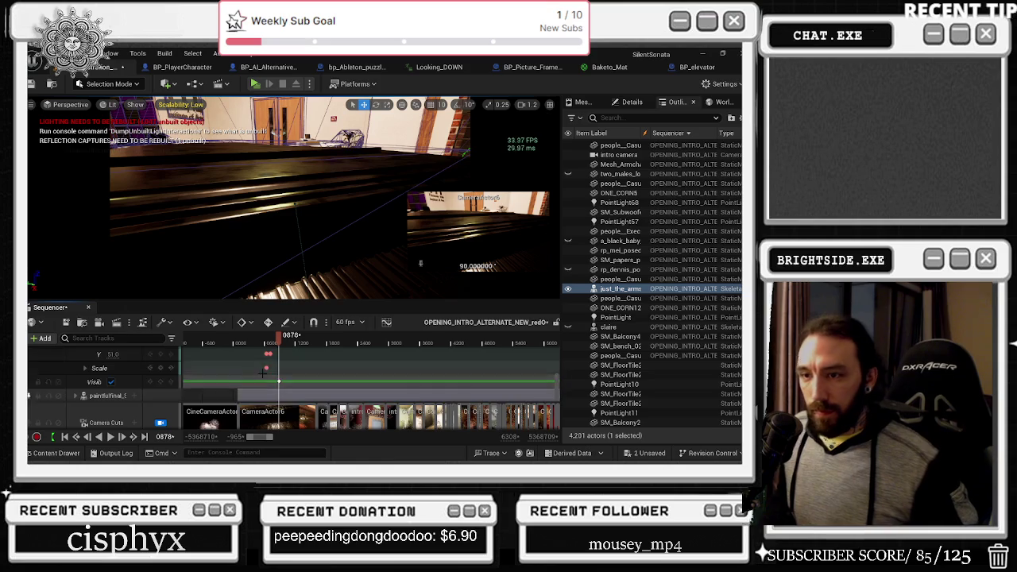
pyautogui.scroll(3, 267, 389)
pyautogui.keyDown('ctrl'); pyautogui.scroll(2, 274, 377); pyautogui.keyUp('ctrl')
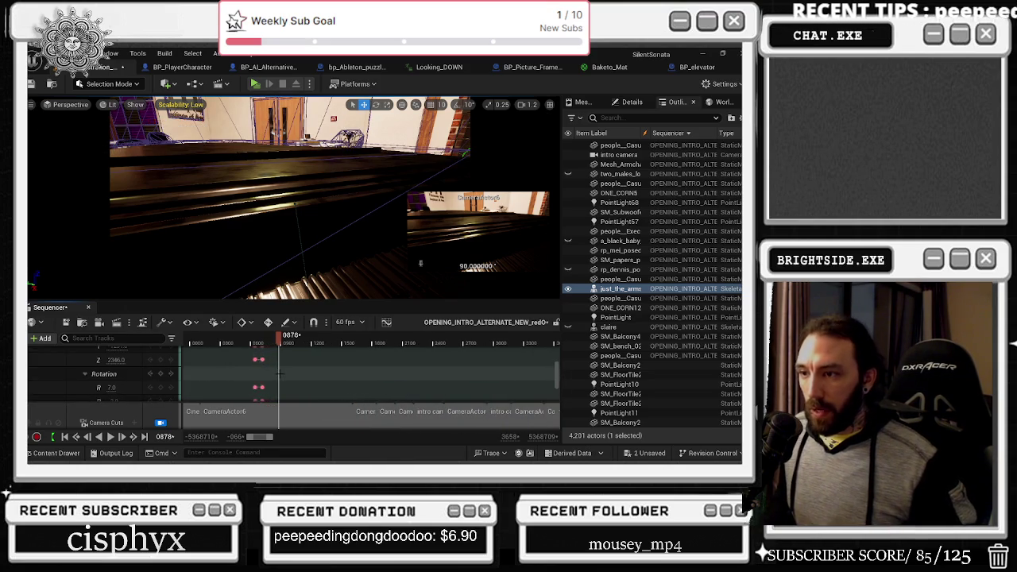
pyautogui.scroll(-3, 277, 377)
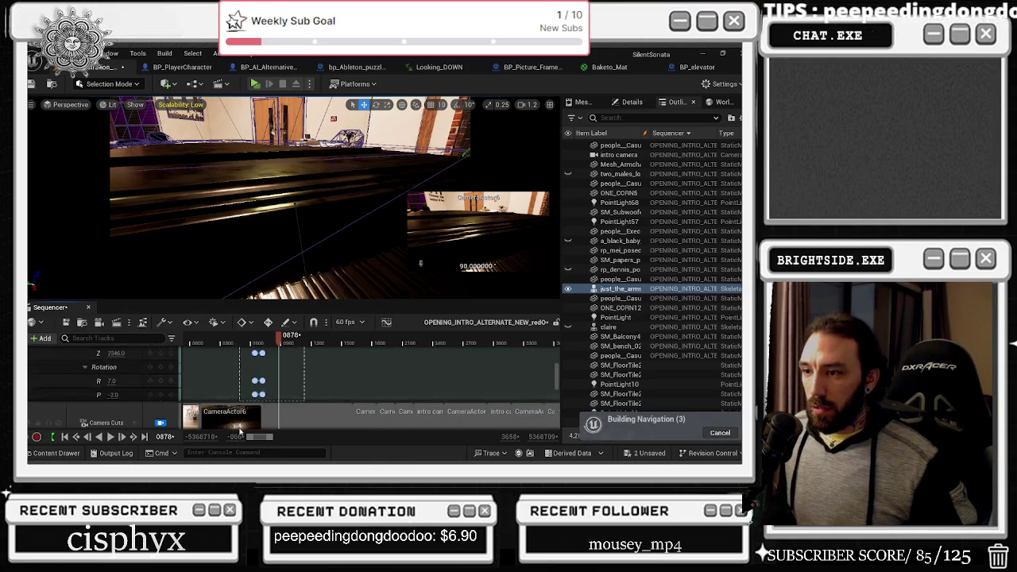
pyautogui.moveTo(305, 347)
pyautogui.mouseDown()
pyautogui.moveTo(246, 388)
pyautogui.moveTo(228, 366)
pyautogui.mouseUp()
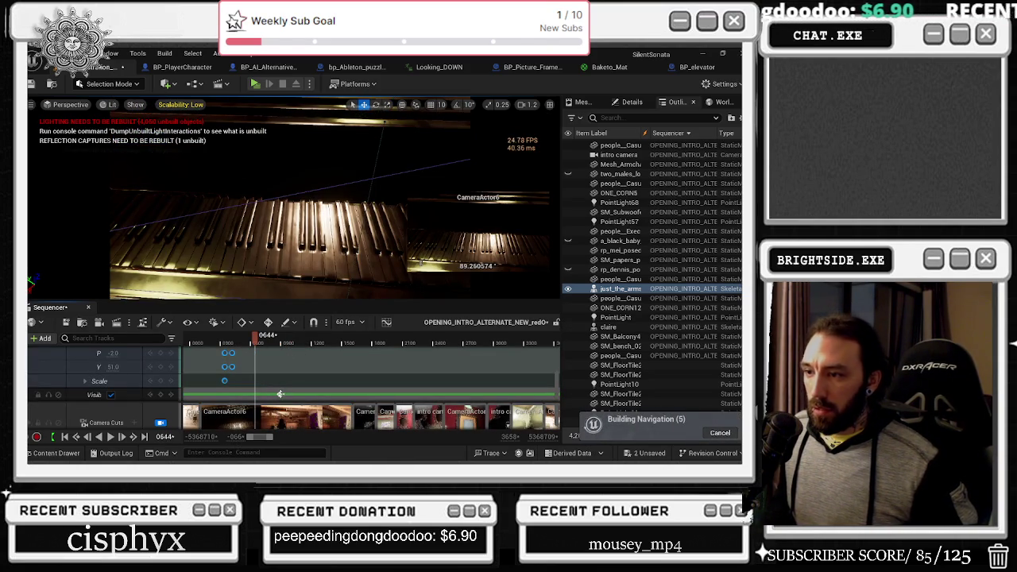
pyautogui.moveTo(280, 394); pyautogui.dragTo(268, 395)
# Add a visibility key at frame 0974, then play the cinematic back from the start.
pyautogui.moveTo(273, 343); pyautogui.dragTo(288, 343)
pyautogui.click(167, 395)
pyautogui.click(123, 395)
pyautogui.press('Up')
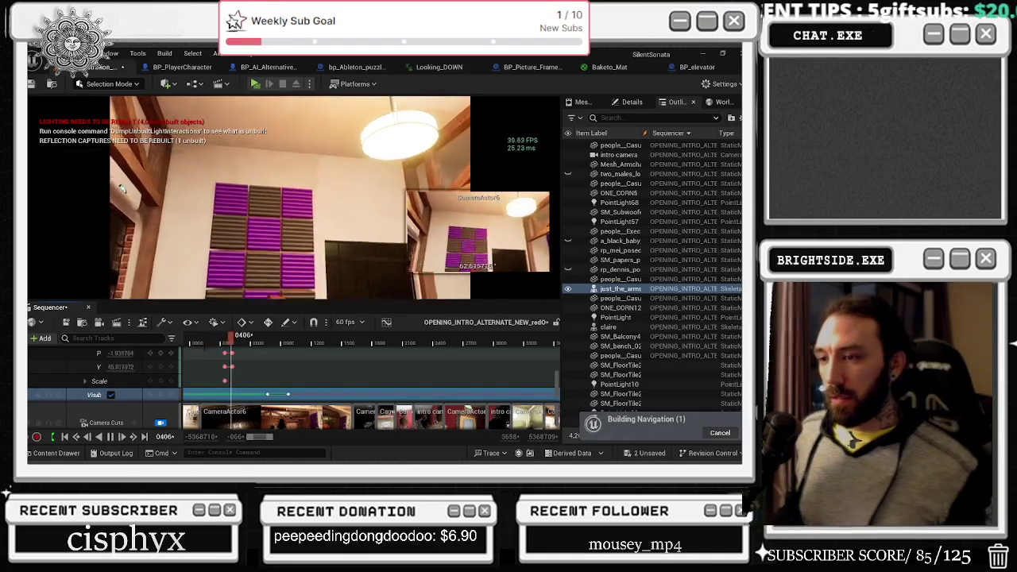
pyautogui.press('Up')
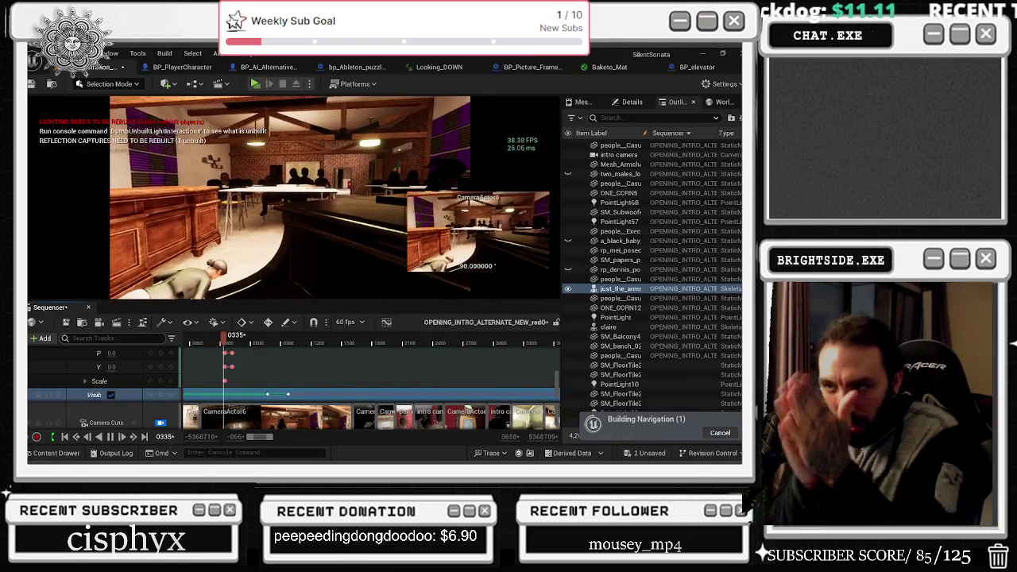
pyautogui.click(148, 291)
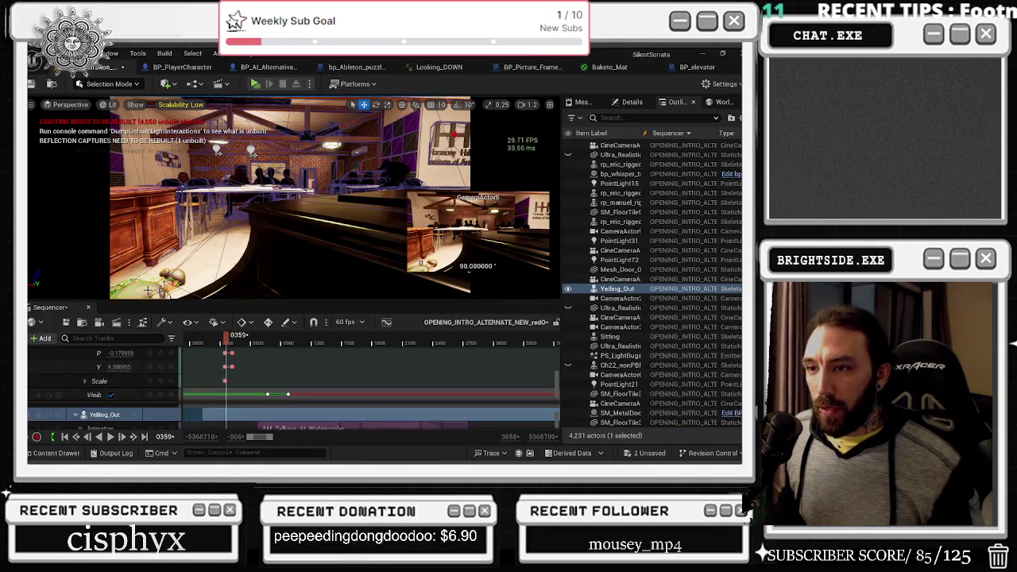
# Drag the AM_Talking_At_Watercooler clip's left edge so it starts earlier.
pyautogui.scroll(-1, 239, 413)
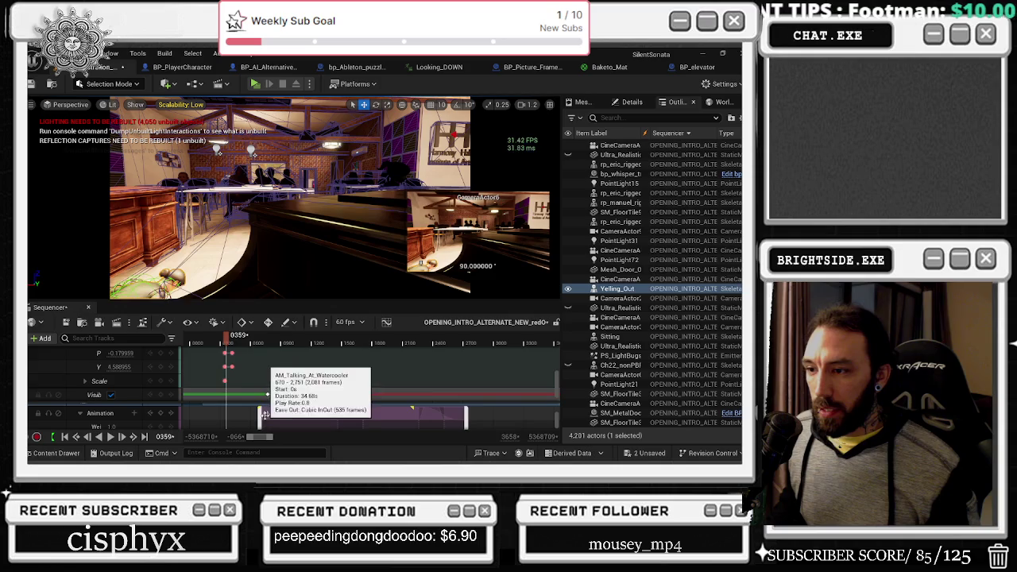
pyautogui.moveTo(226, 337); pyautogui.dragTo(236, 344)
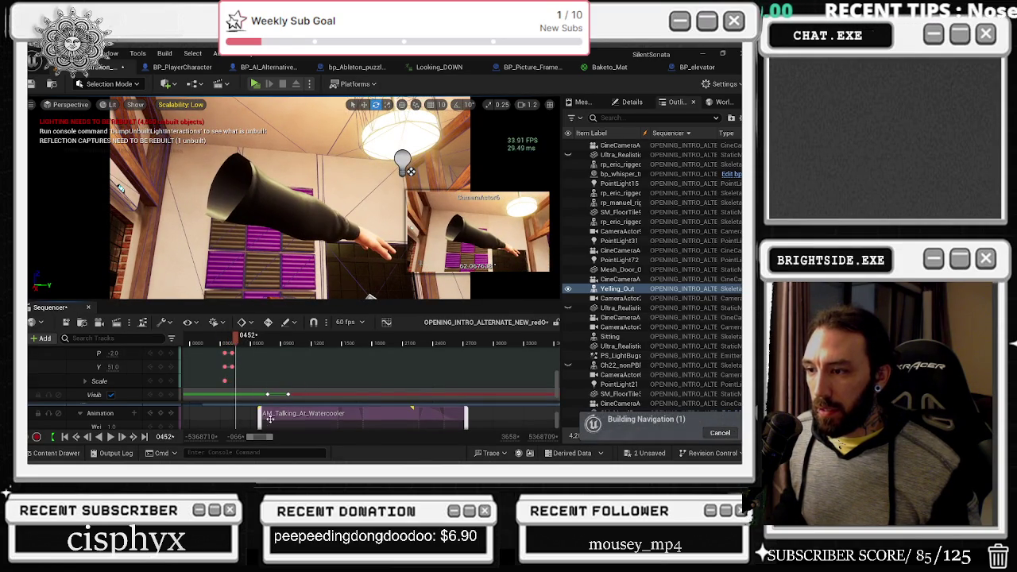
pyautogui.click(265, 414)
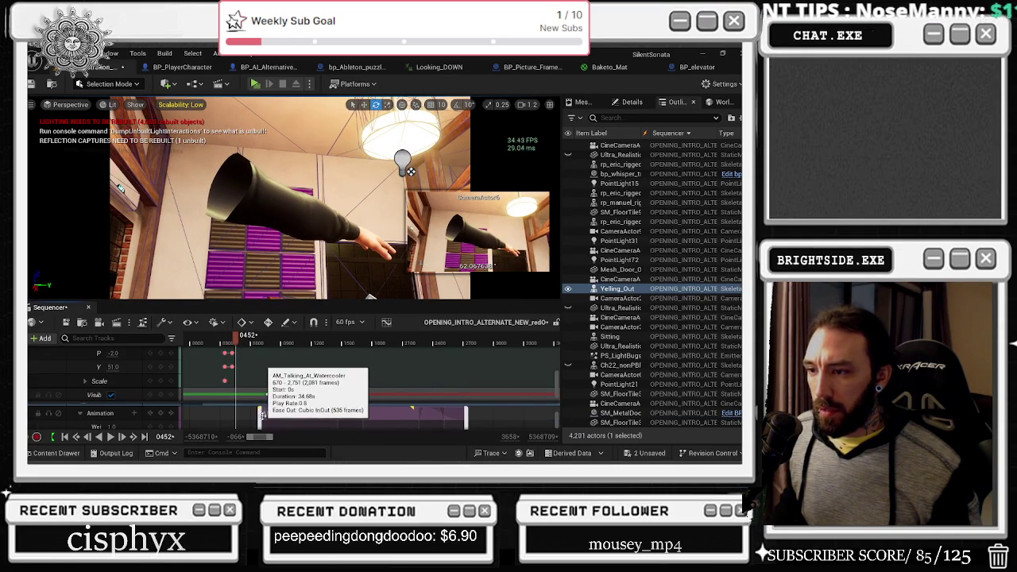
pyautogui.moveTo(265, 414); pyautogui.dragTo(227, 407)
# Scrub back and play the sequence to preview the earlier-starting talking clip.
pyautogui.moveTo(237, 342)
pyautogui.mouseDown()
pyautogui.moveTo(262, 342)
pyautogui.moveTo(205, 342)
pyautogui.mouseUp()
pyautogui.press('space')
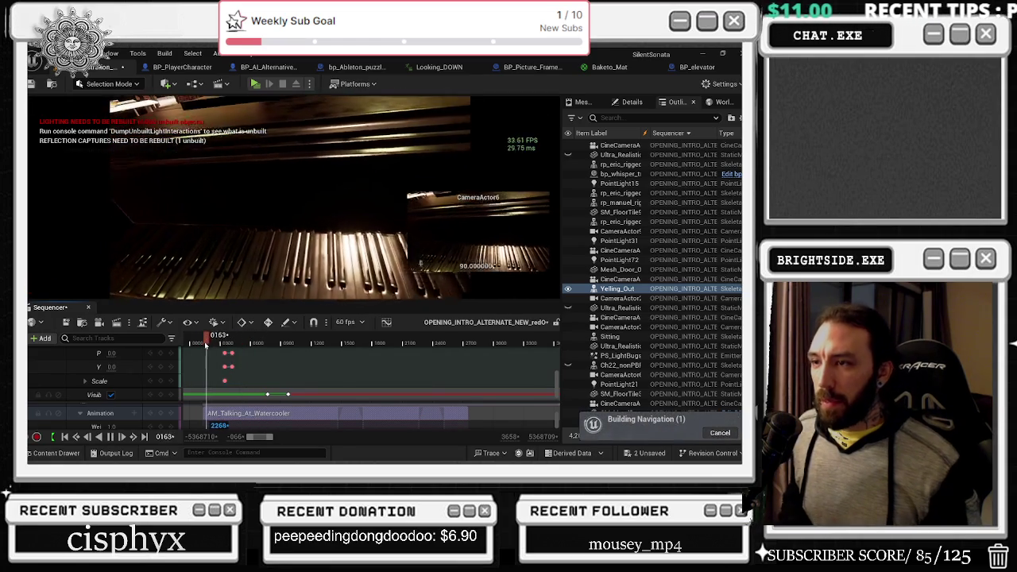
pyautogui.click(191, 342)
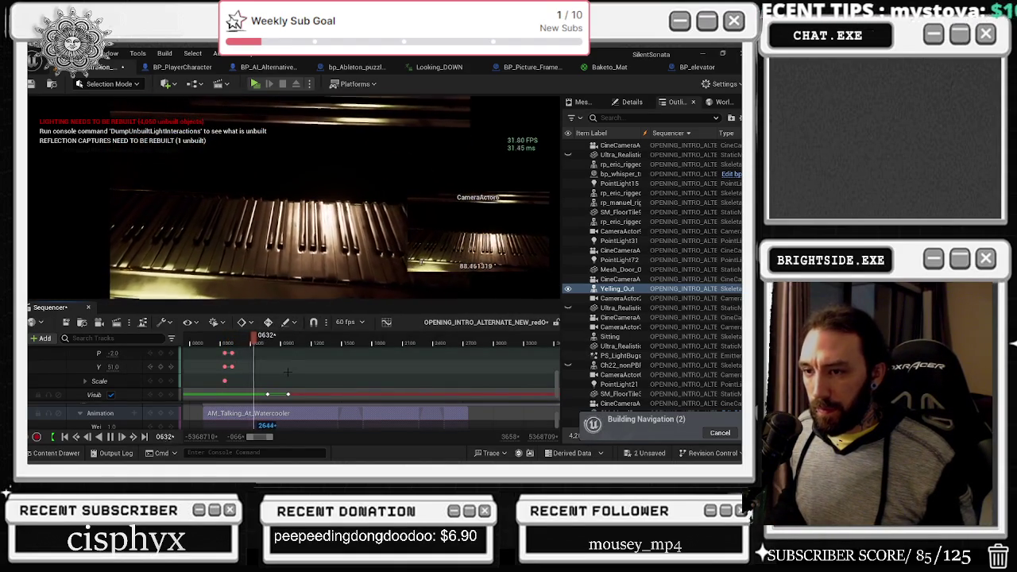
pyautogui.click(251, 340)
pyautogui.moveTo(251, 340); pyautogui.dragTo(241, 343)
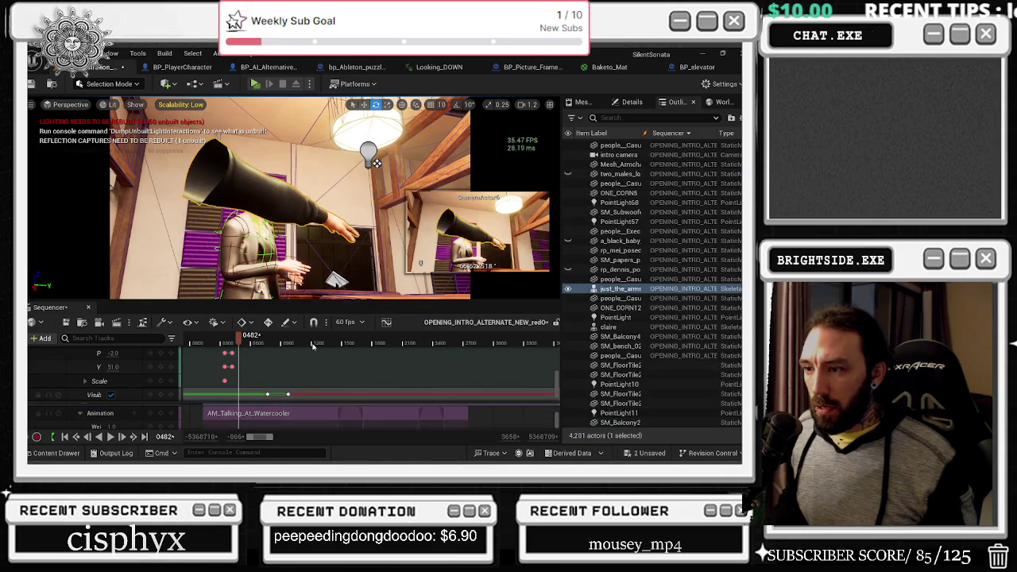
# Slide the Piano_Playing clip on just_the_arms 250 frames earlier.
pyautogui.scroll(5, 263, 366)
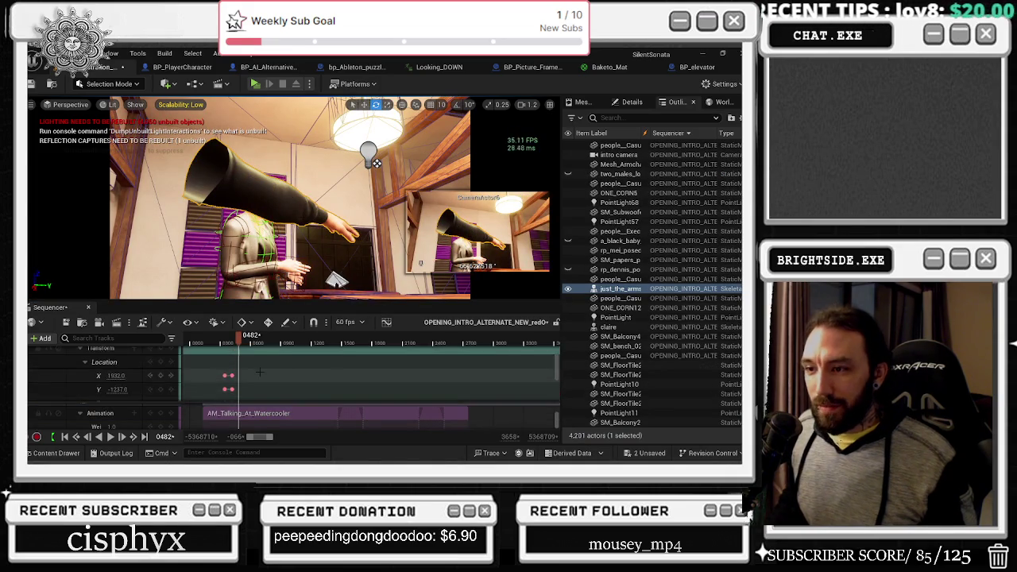
pyautogui.moveTo(263, 366)
pyautogui.mouseDown()
pyautogui.moveTo(329, 367)
pyautogui.moveTo(295, 365)
pyautogui.mouseUp()
pyautogui.hotkey('ctrl', 'z')
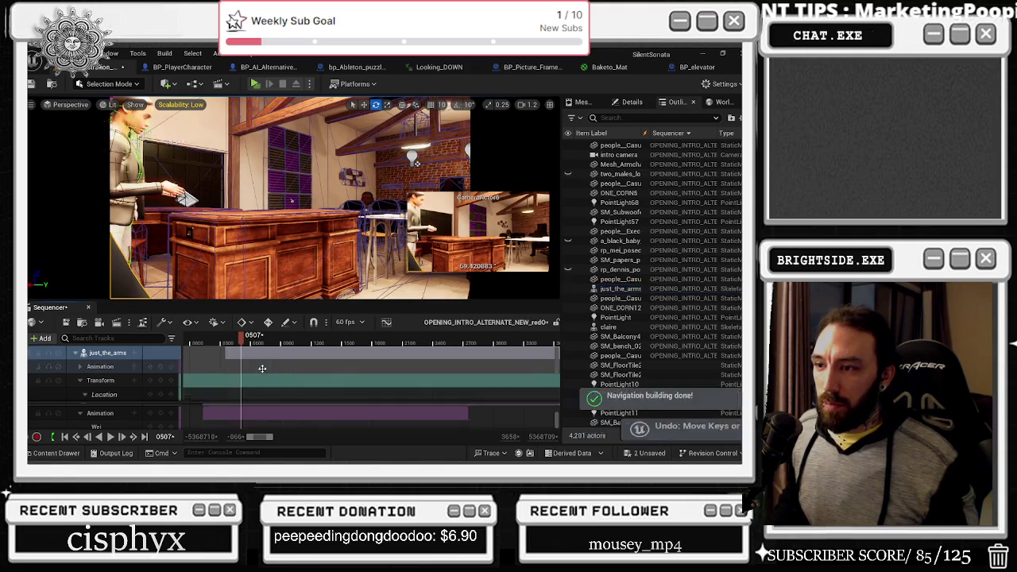
pyautogui.click(263, 369)
pyautogui.scroll(-2, 131, 385)
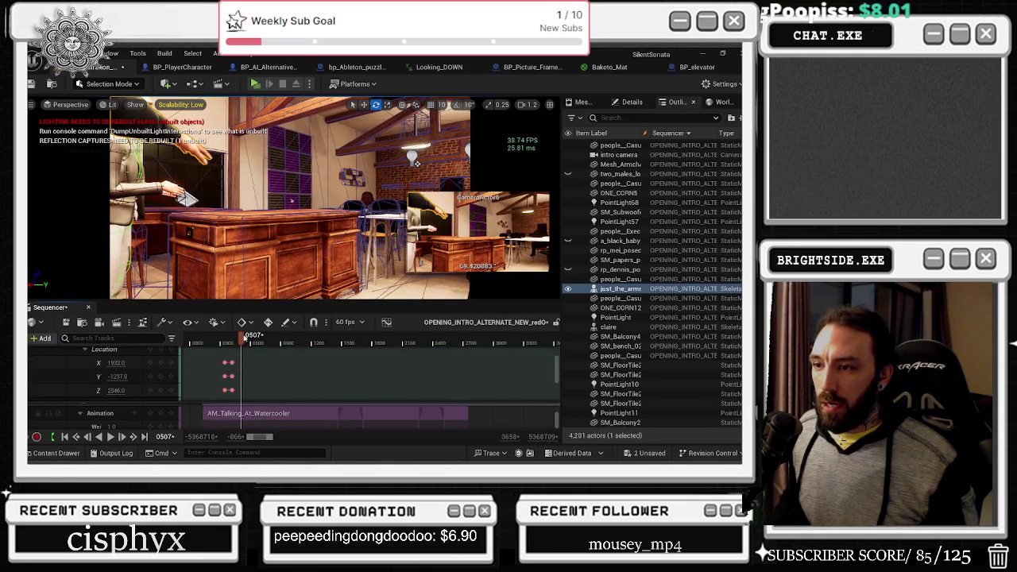
pyautogui.click(252, 338)
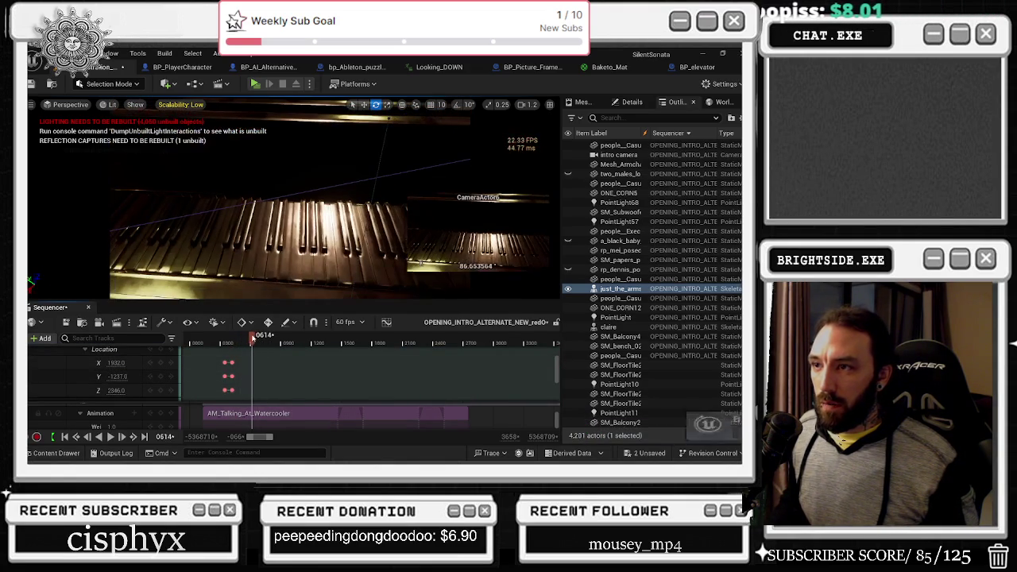
pyautogui.scroll(2, 266, 359)
pyautogui.moveTo(266, 359)
pyautogui.mouseDown()
pyautogui.moveTo(243, 364)
pyautogui.moveTo(270, 367)
pyautogui.moveTo(258, 367)
pyautogui.mouseUp()
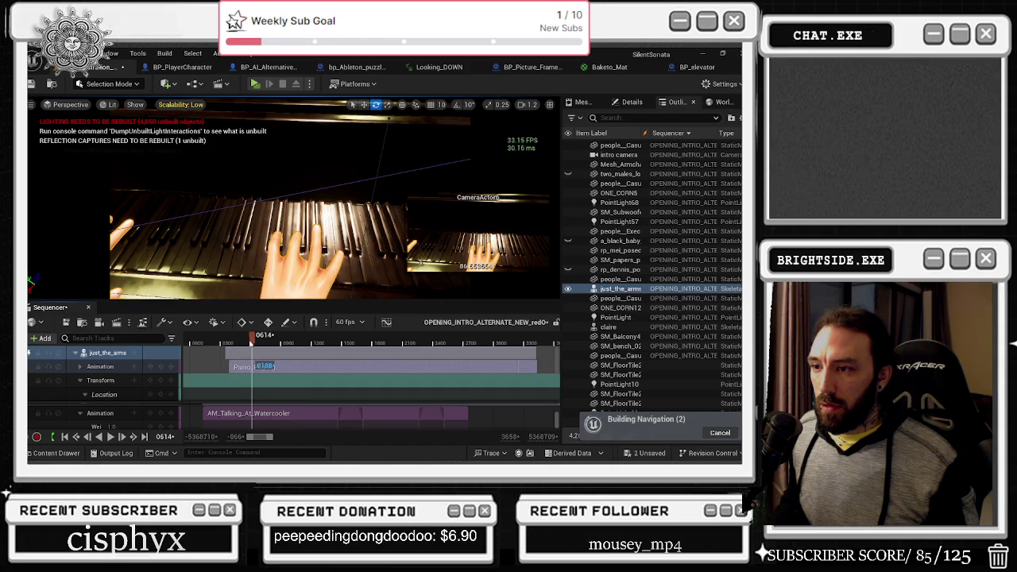
# Preview frames 0376 and 0283 and the desk view, checking the arms' Visibility track at 0509.
pyautogui.click(228, 338)
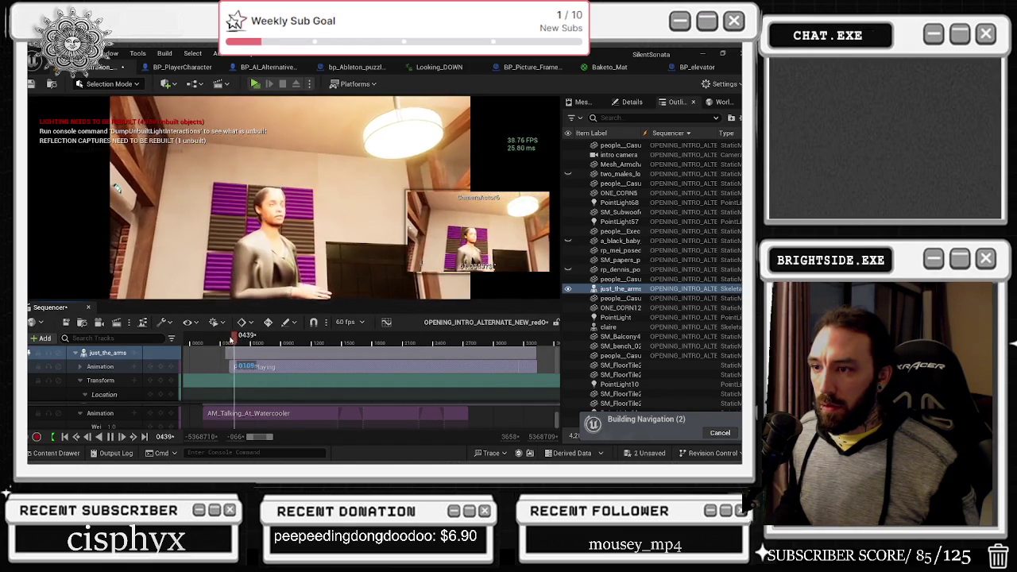
pyautogui.click(218, 339)
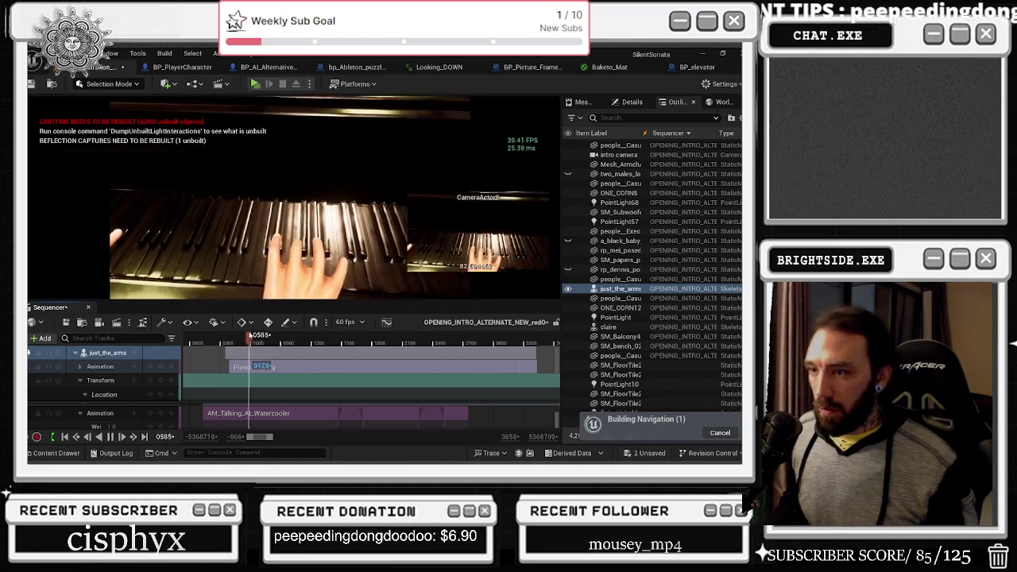
pyautogui.click(239, 337)
pyautogui.moveTo(239, 337); pyautogui.dragTo(243, 367)
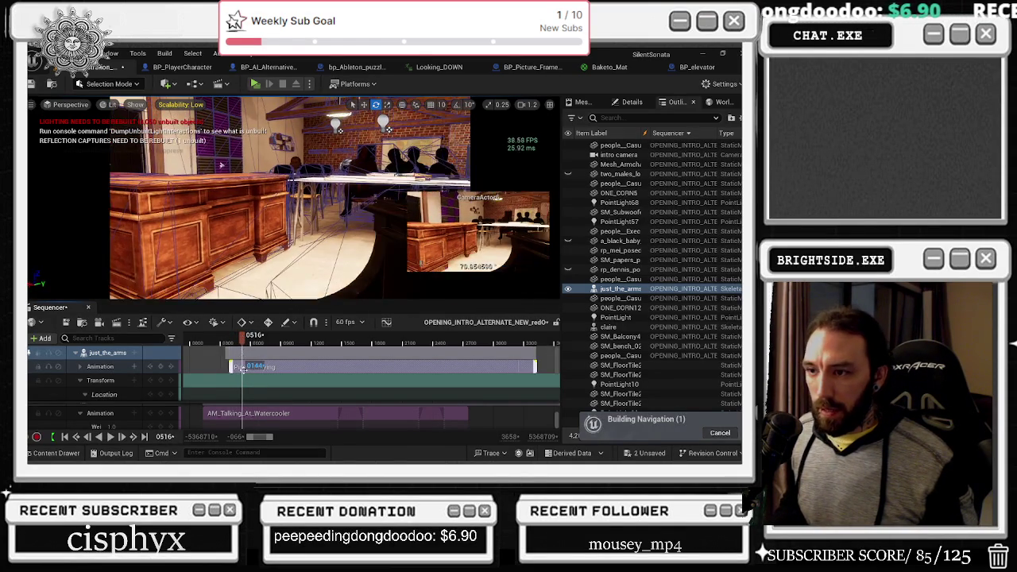
pyautogui.scroll(-5, 242, 378)
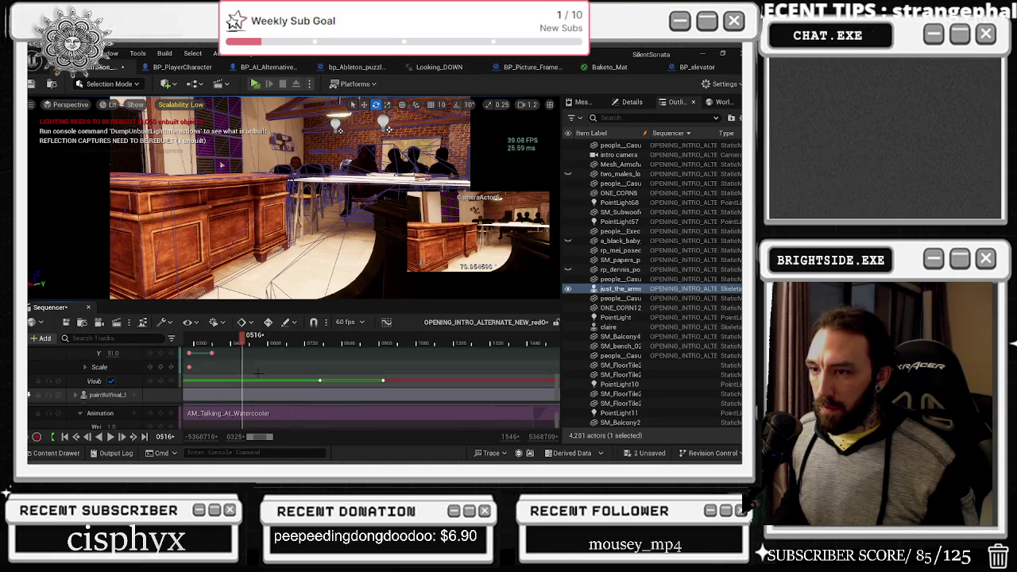
pyautogui.click(153, 384)
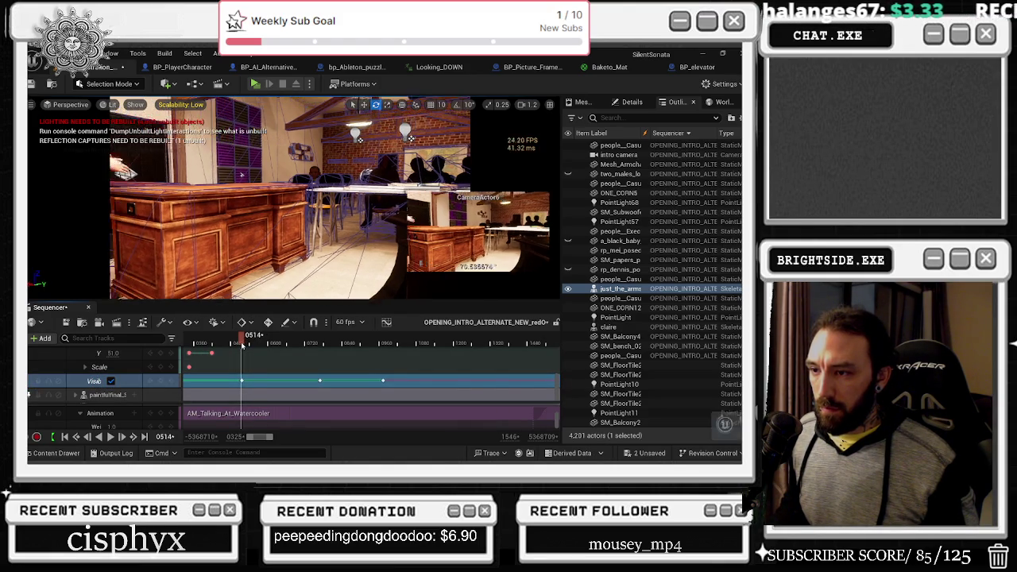
pyautogui.click(240, 343)
pyautogui.click(110, 381)
pyautogui.click(110, 381)
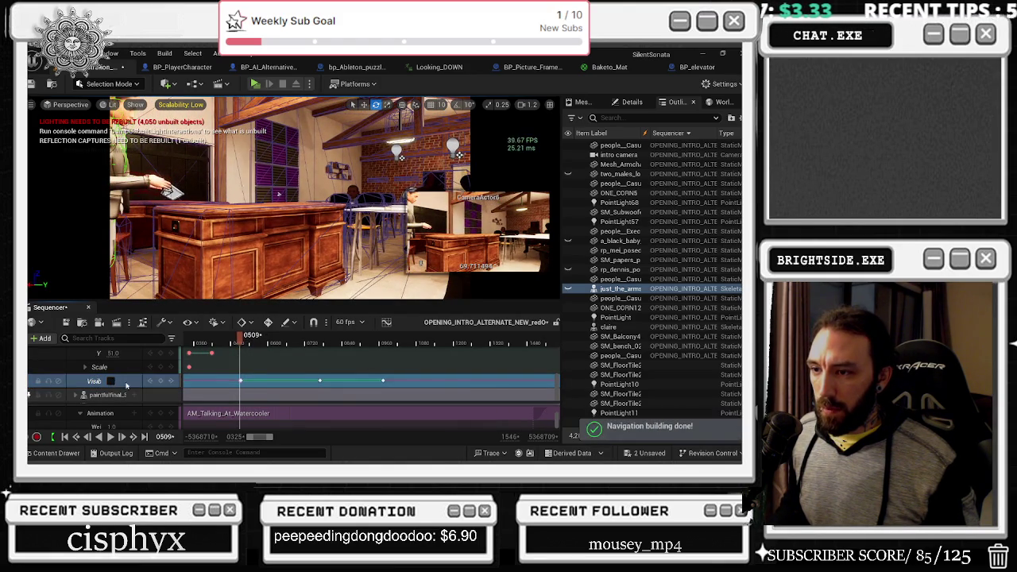
# Play the sequence and review it from frame 0226 to 0422 on the woman's shot.
pyautogui.press('space')
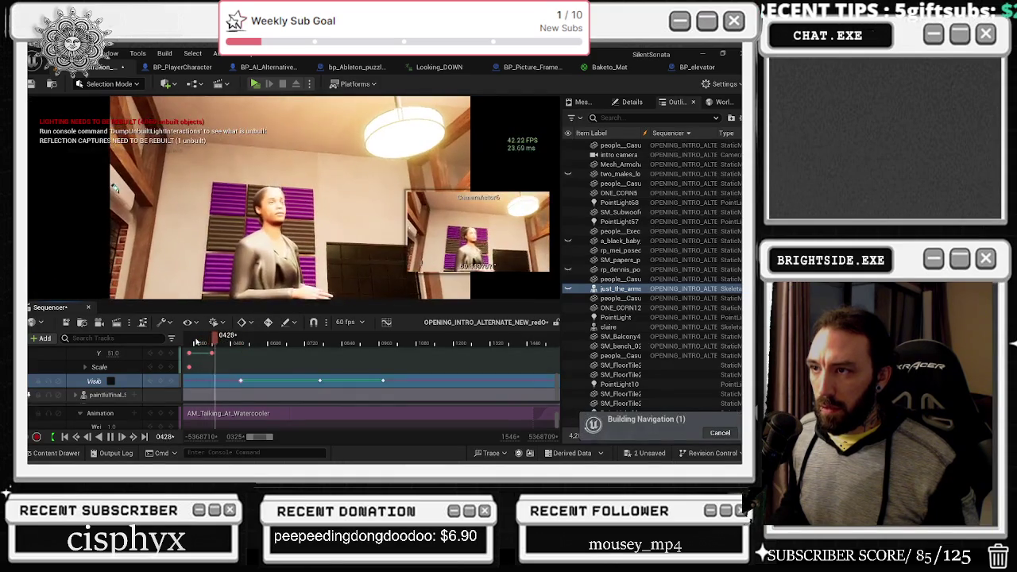
pyautogui.scroll(-3, 204, 343)
pyautogui.click(203, 344)
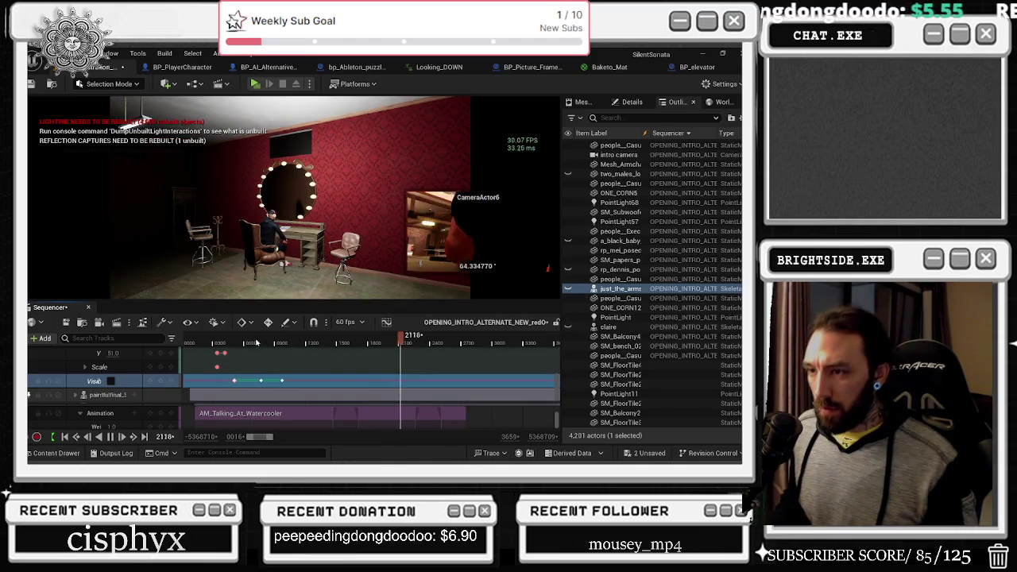
pyautogui.moveTo(243, 340); pyautogui.dragTo(213, 344)
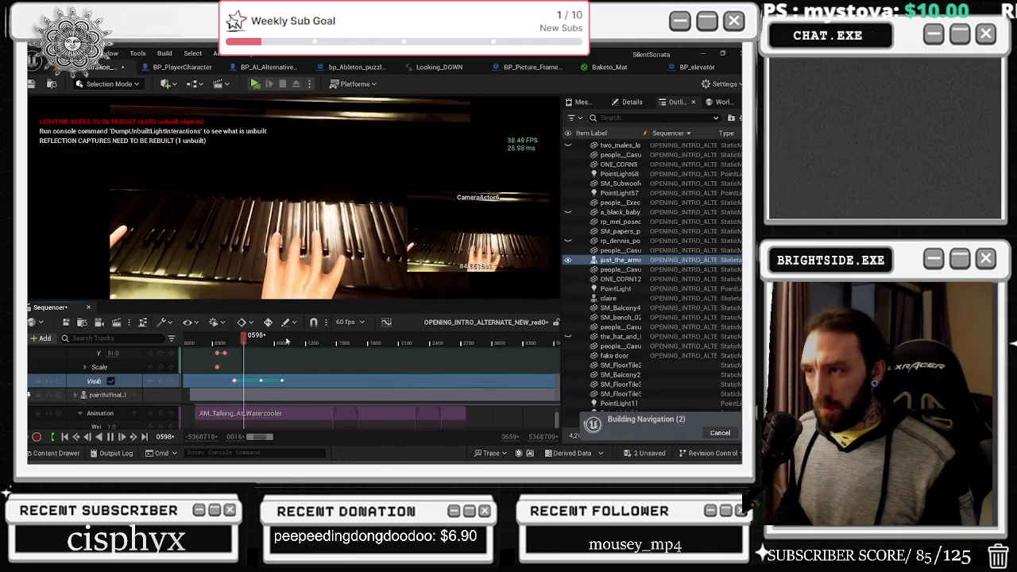
pyautogui.click(223, 347)
pyautogui.click(75, 395)
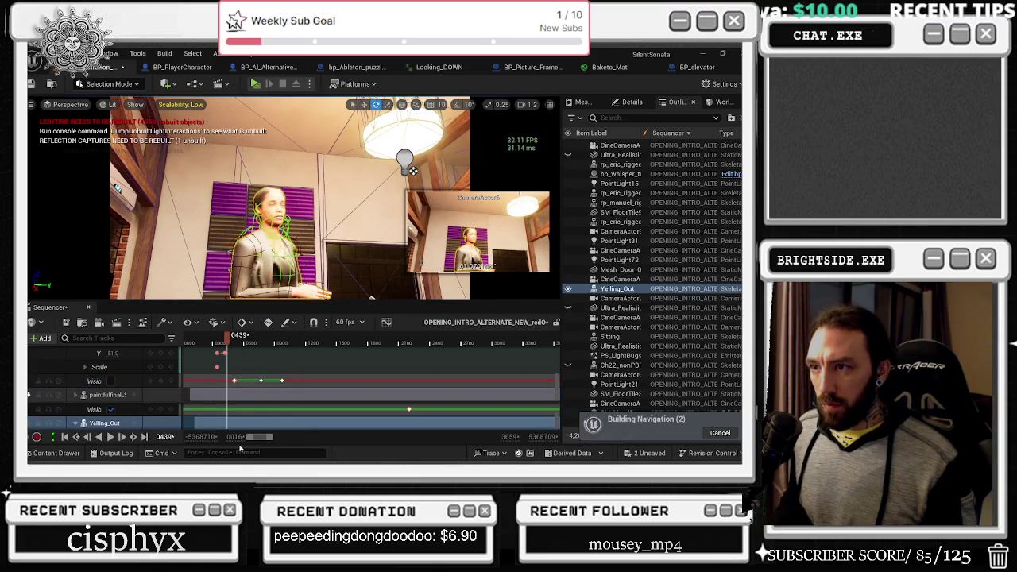
# Key Yelling_Out's yaw rotation to about -44 at frame 0374 and review the turn.
pyautogui.scroll(-3, 123, 410)
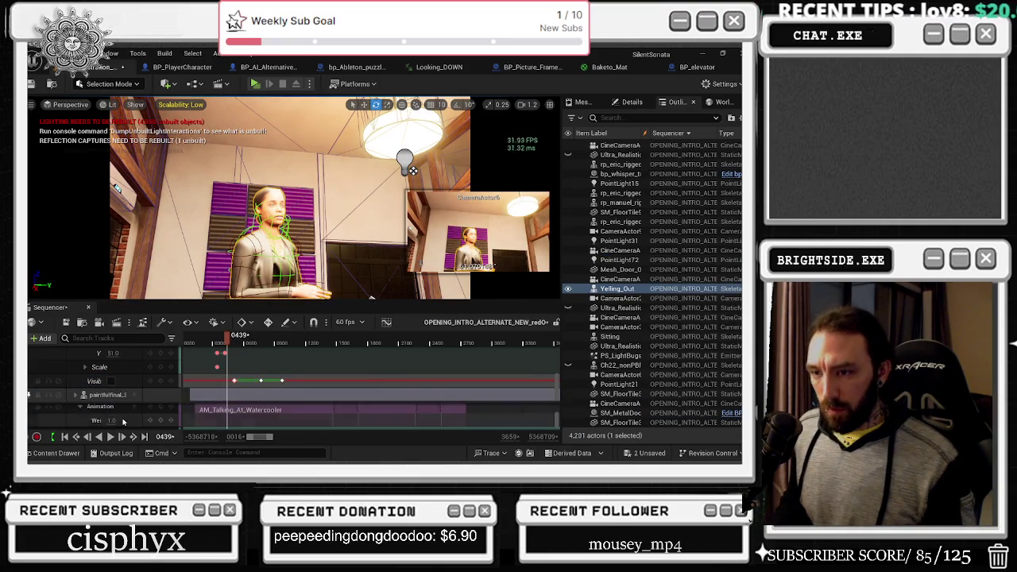
pyautogui.scroll(-3, 122, 427)
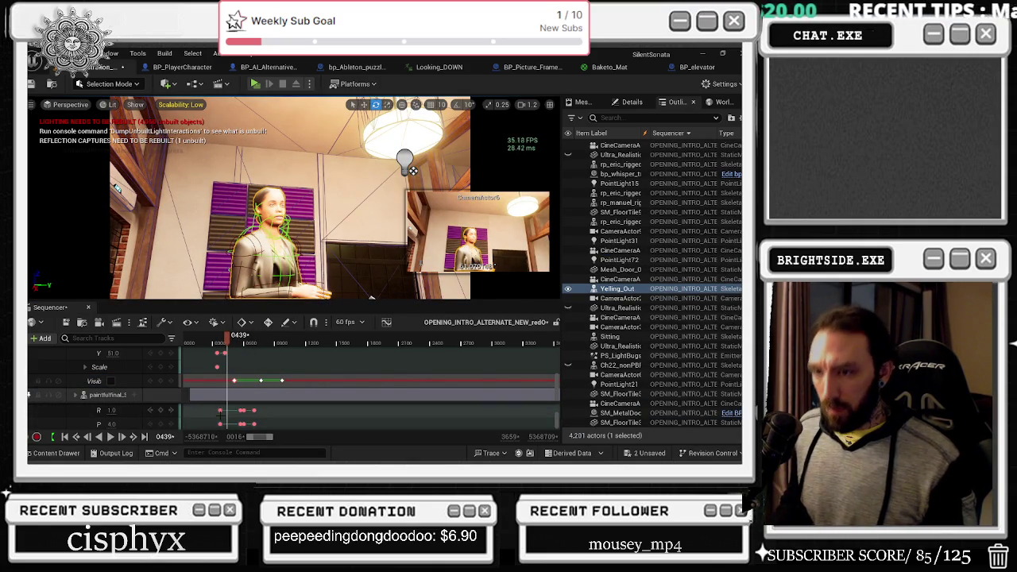
pyautogui.click(220, 410)
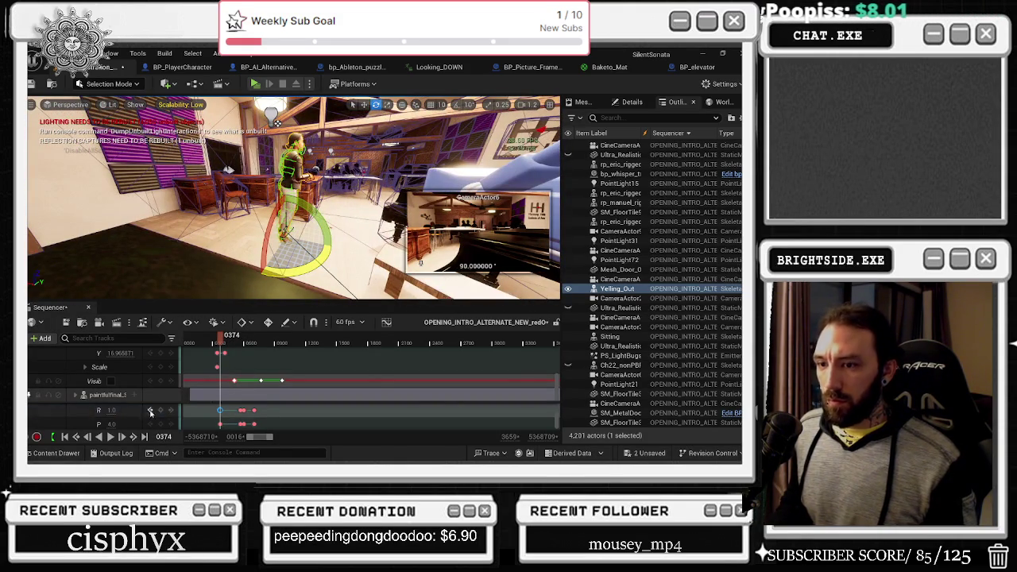
pyautogui.scroll(-1, 145, 416)
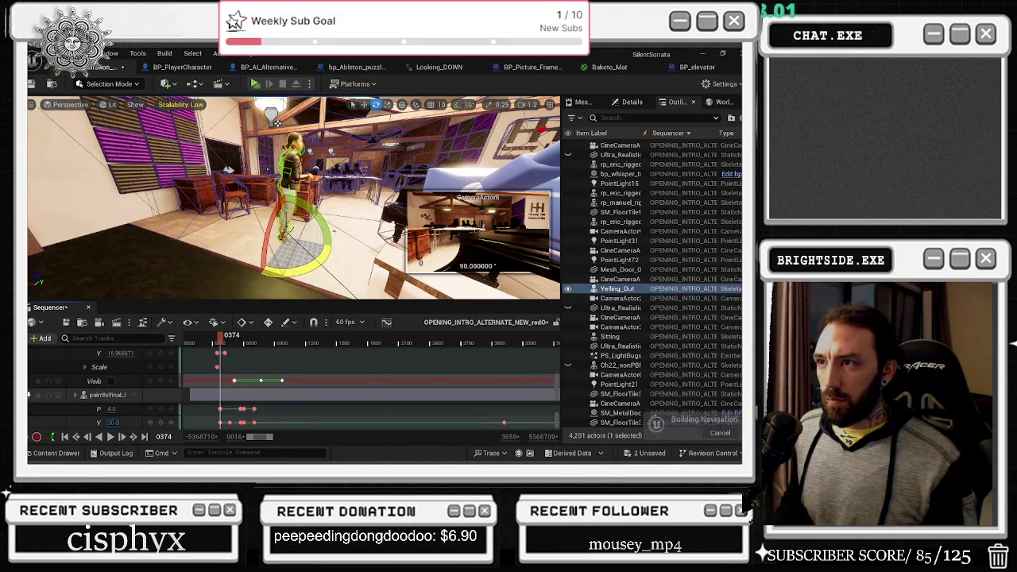
pyautogui.moveTo(114, 423)
pyautogui.mouseDown()
pyautogui.moveTo(209, 437)
pyautogui.moveTo(232, 422)
pyautogui.mouseUp()
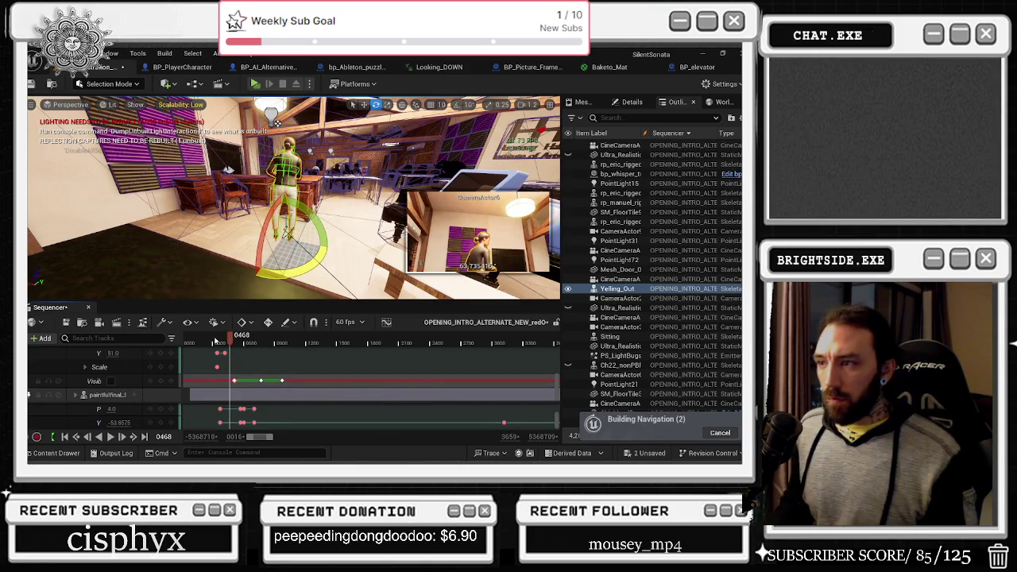
pyautogui.click(216, 341)
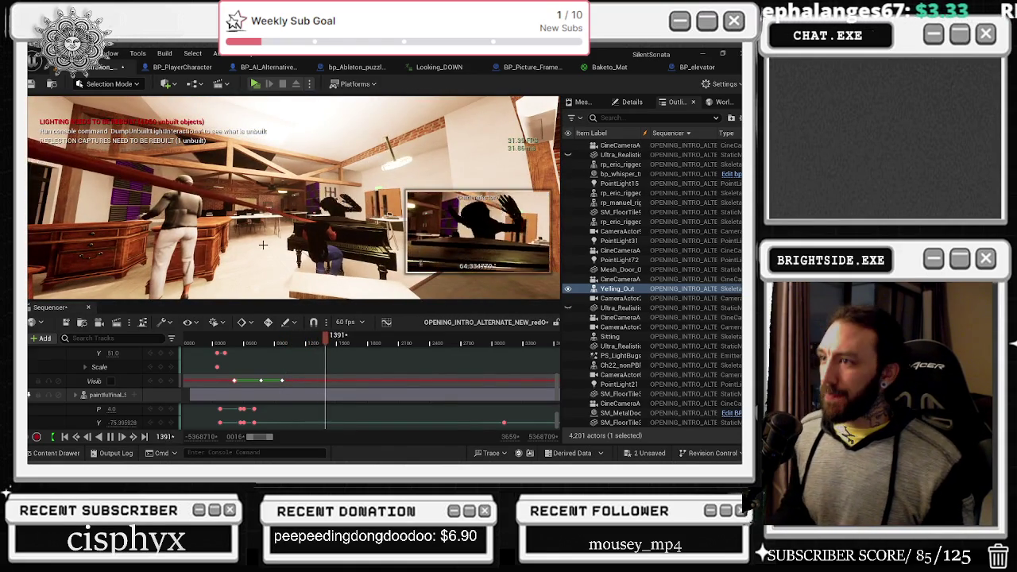
pyautogui.click(251, 342)
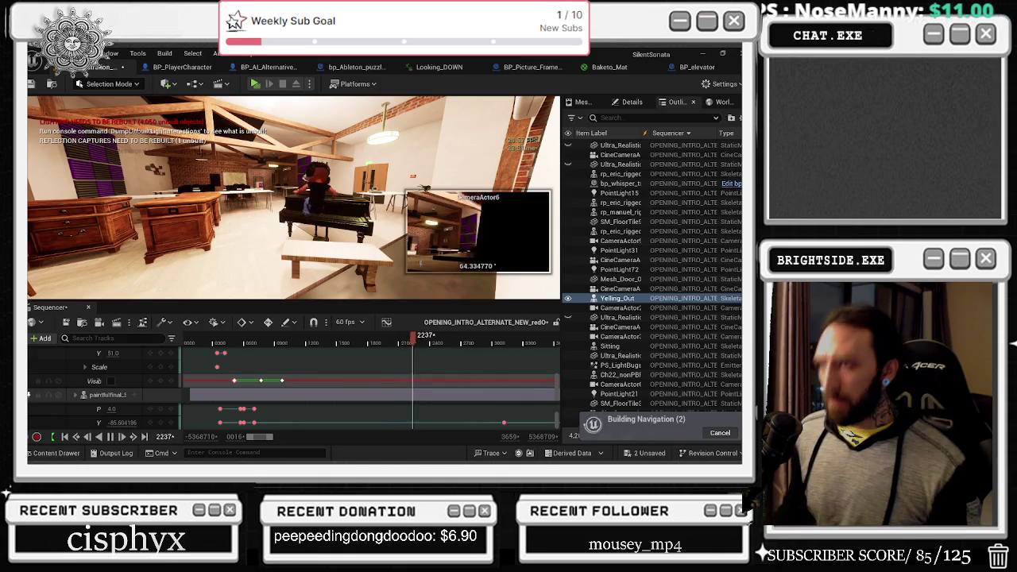
# Scrub the cinematic from the dressing-room shot to the elevator shot, then stop the preview.
pyautogui.scroll(-2, 473, 363)
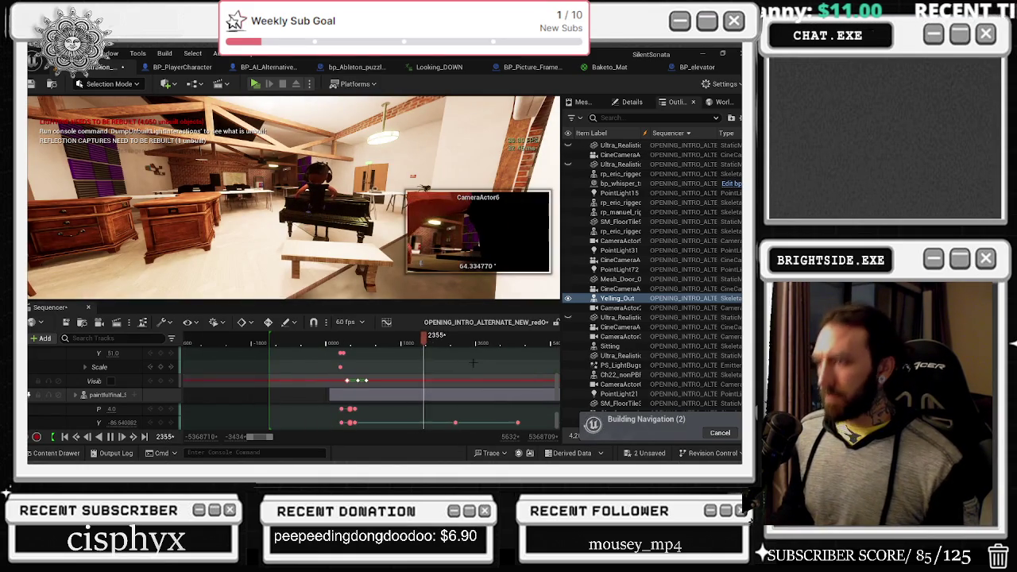
pyautogui.hscroll(2, 482, 367)
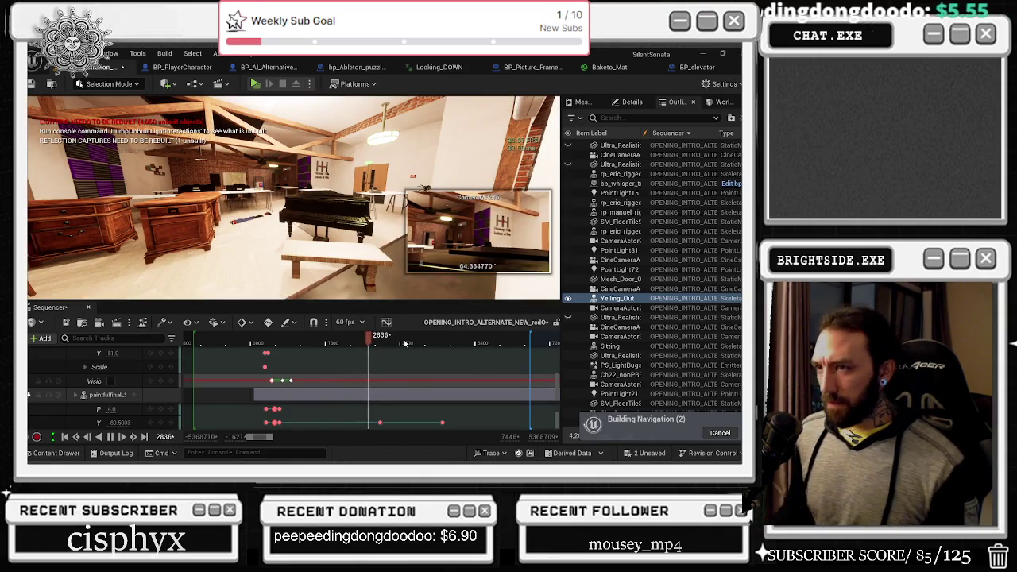
pyautogui.hscroll(2, 390, 347)
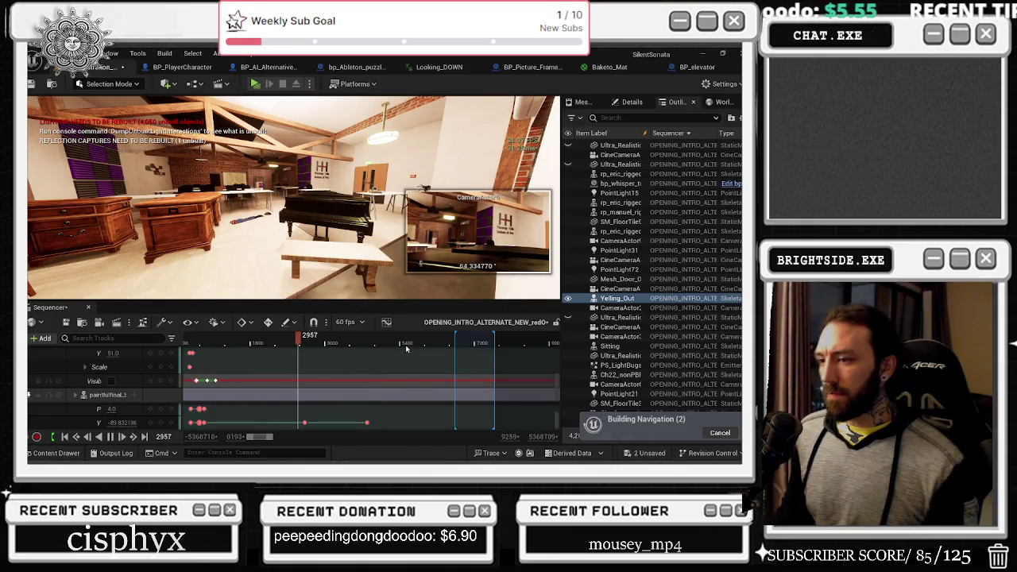
pyautogui.click(334, 342)
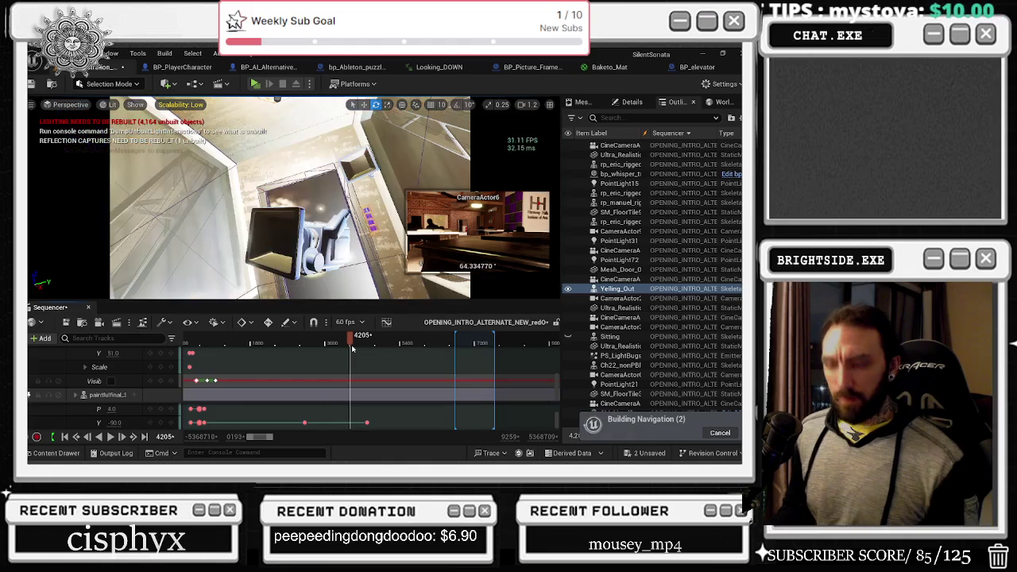
pyautogui.click(268, 344)
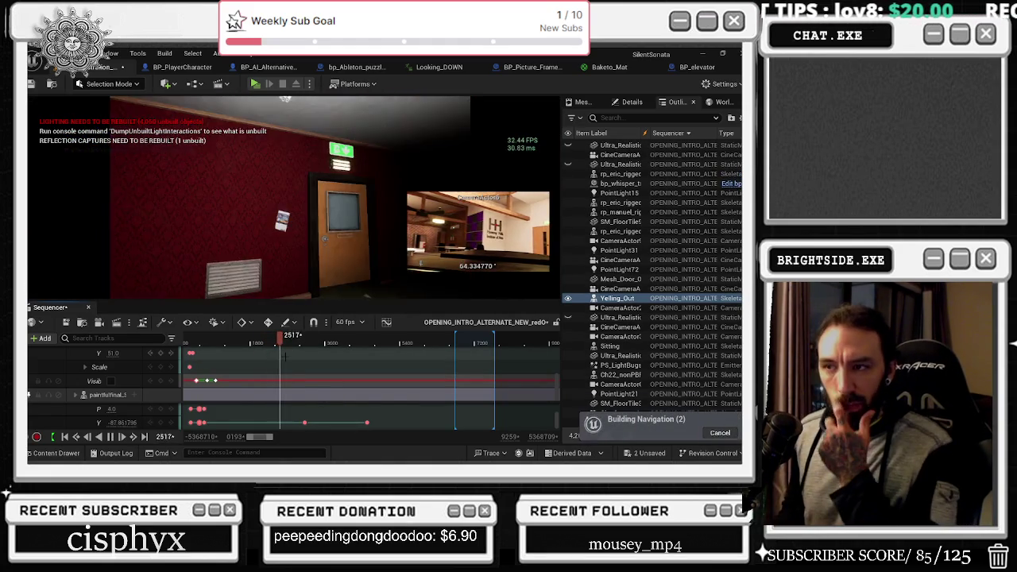
pyautogui.moveTo(285, 340); pyautogui.dragTo(374, 354)
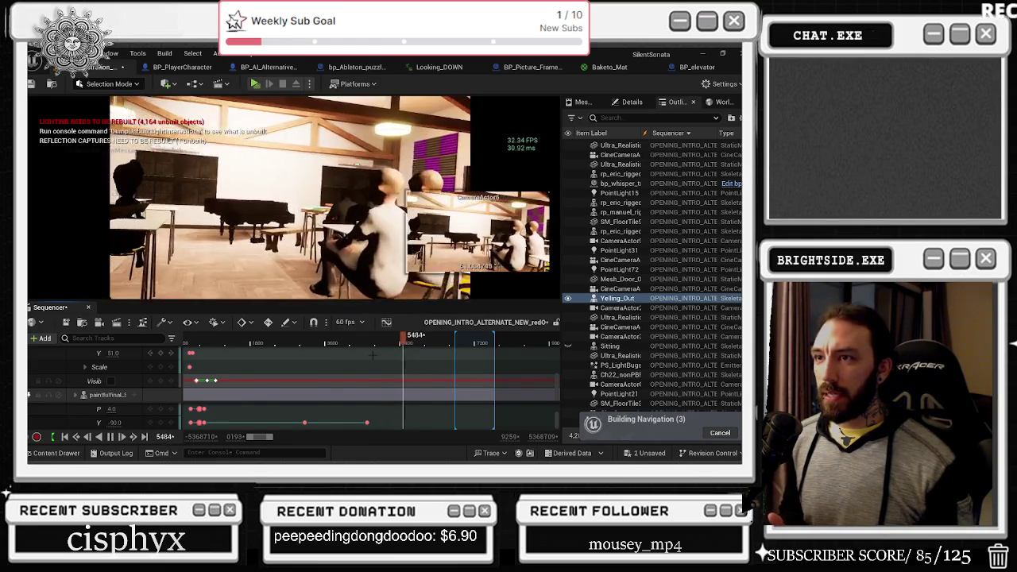
pyautogui.press('space')
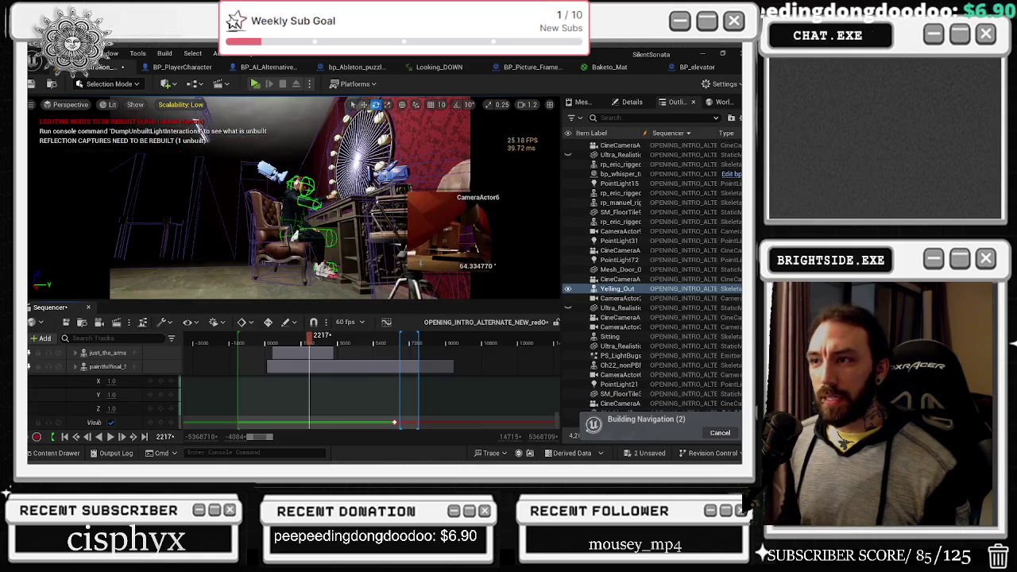
# Select the Sitting character and play its animation from the dressing-room shot.
pyautogui.click(302, 198)
pyautogui.scroll(5, 306, 398)
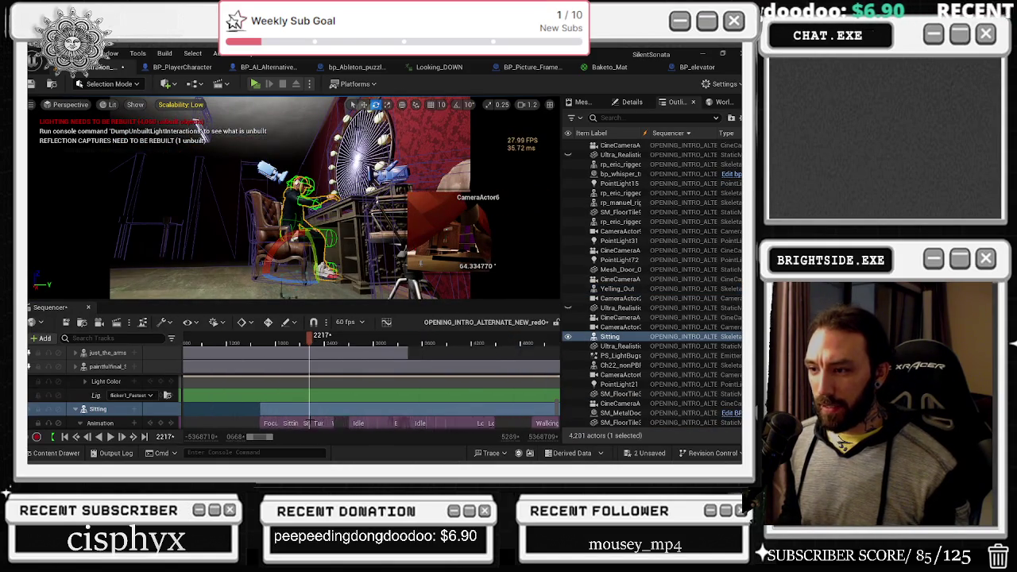
pyautogui.moveTo(306, 421)
pyautogui.mouseDown()
pyautogui.moveTo(305, 401)
pyautogui.moveTo(279, 386)
pyautogui.mouseUp()
pyautogui.press('space')
pyautogui.press('space')
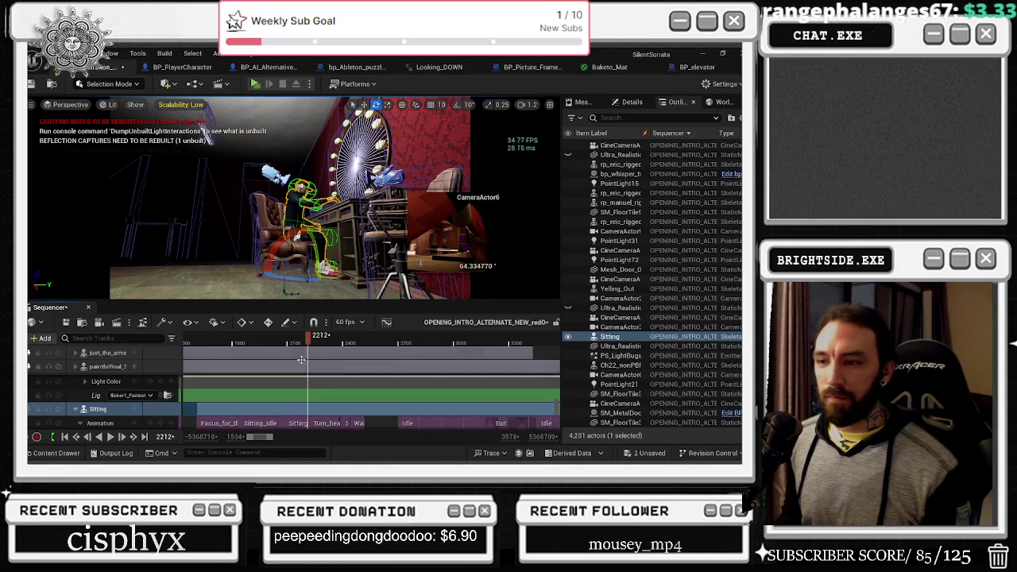
pyautogui.click(274, 342)
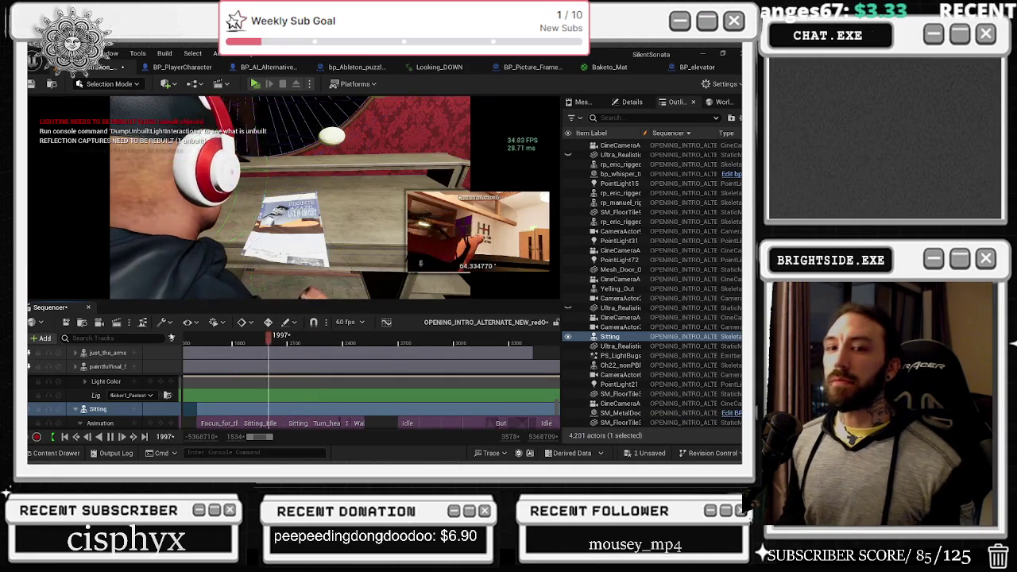
pyautogui.press('space')
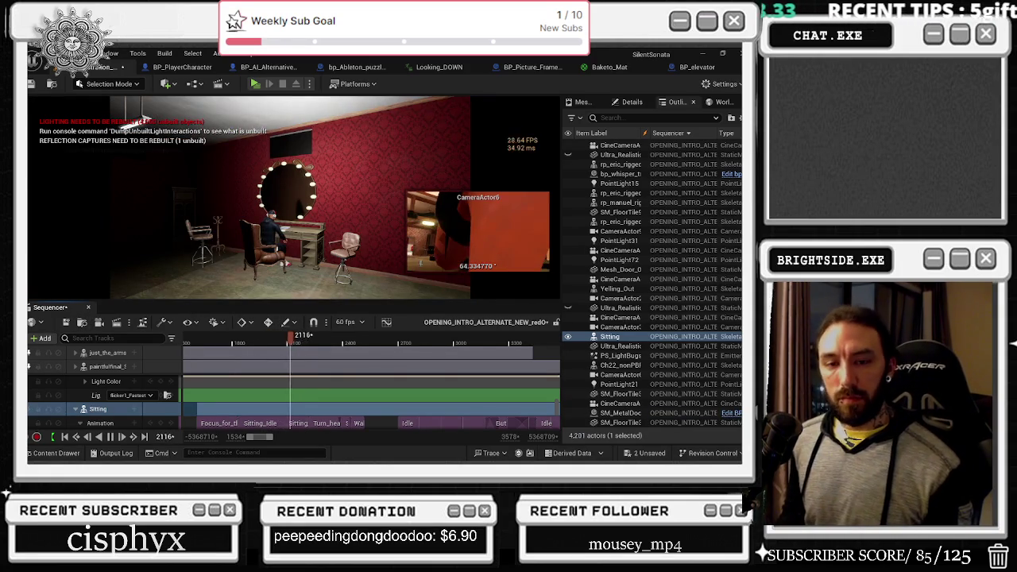
# Check the web browser briefly, then scrub forward past the door shot to a later part.
pyautogui.hotkey('alt', 'Tab')
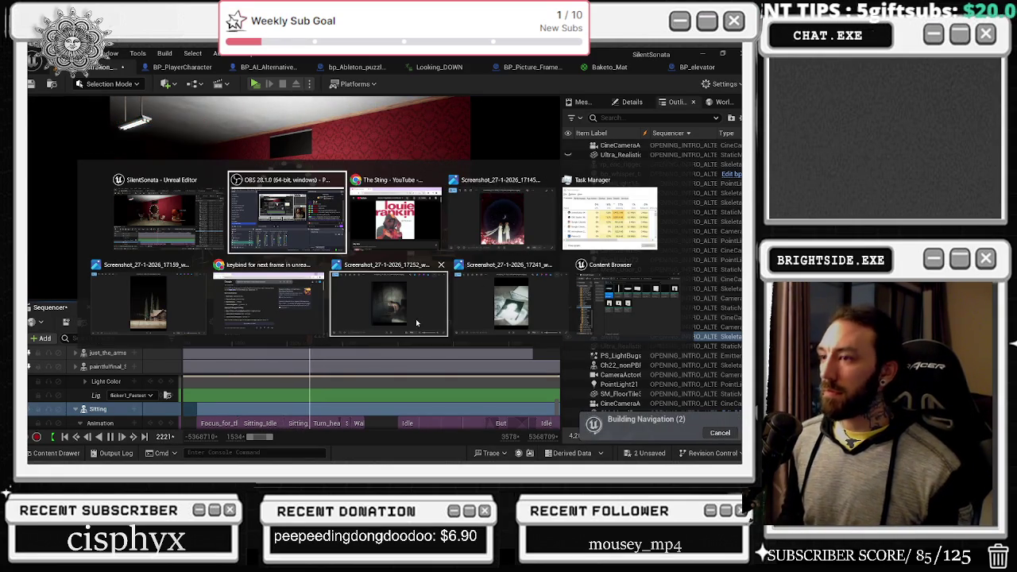
pyautogui.hotkey('alt', 'Tab')
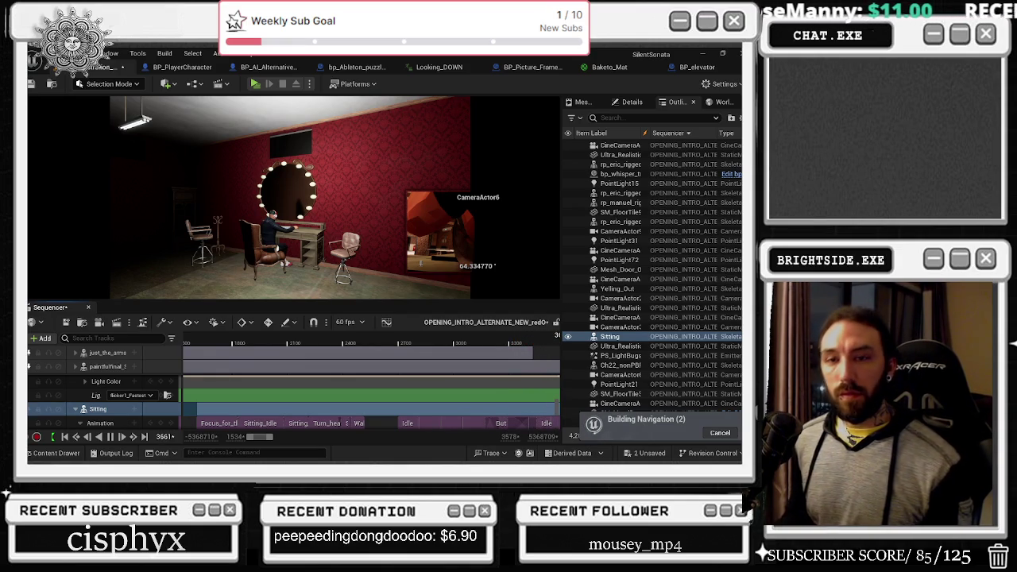
pyautogui.moveTo(349, 342); pyautogui.dragTo(393, 342)
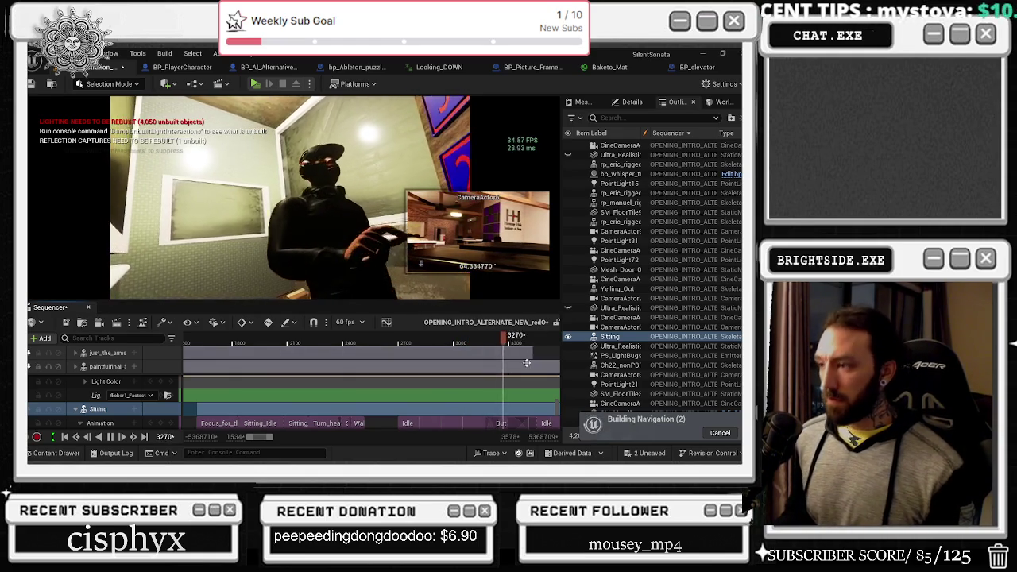
pyautogui.moveTo(513, 338)
pyautogui.mouseDown()
pyautogui.moveTo(448, 338)
pyautogui.moveTo(557, 340)
pyautogui.moveTo(343, 342)
pyautogui.moveTo(371, 342)
pyautogui.mouseUp()
# Select the audience character and expand its paintfulfinal_Skeleton track.
pyautogui.click(199, 230)
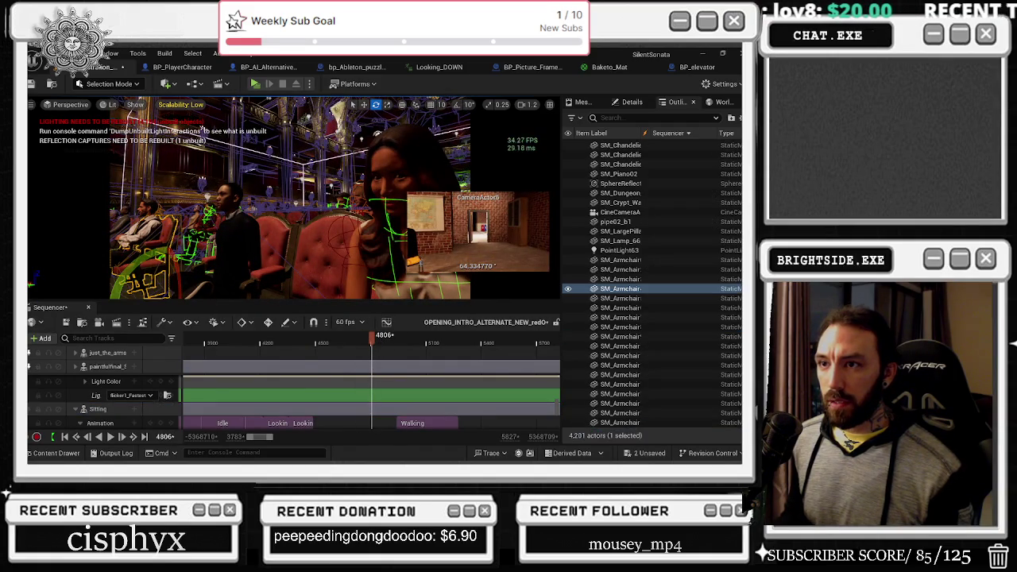
pyautogui.click(80, 367)
pyautogui.click(76, 368)
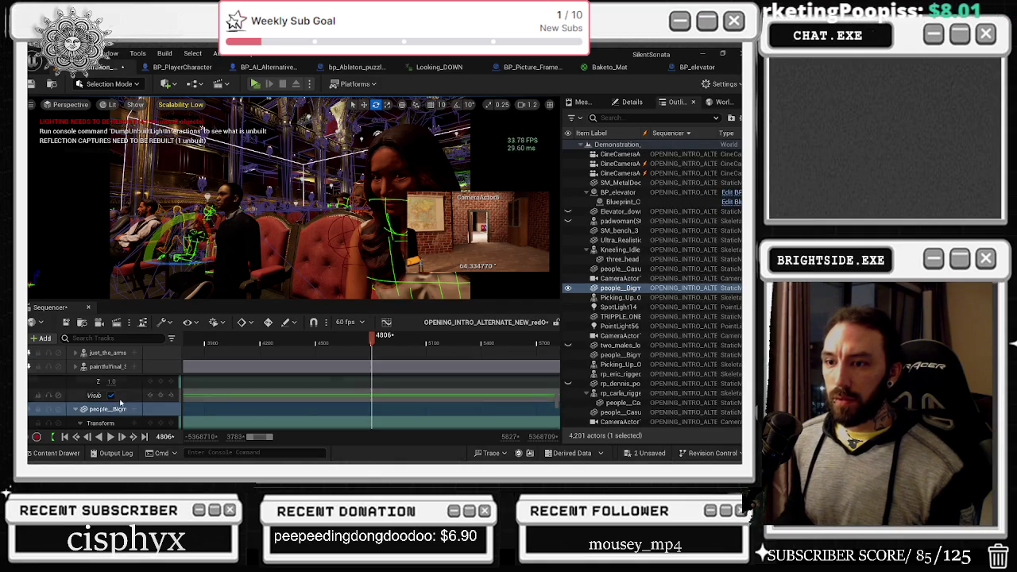
pyautogui.click(77, 367)
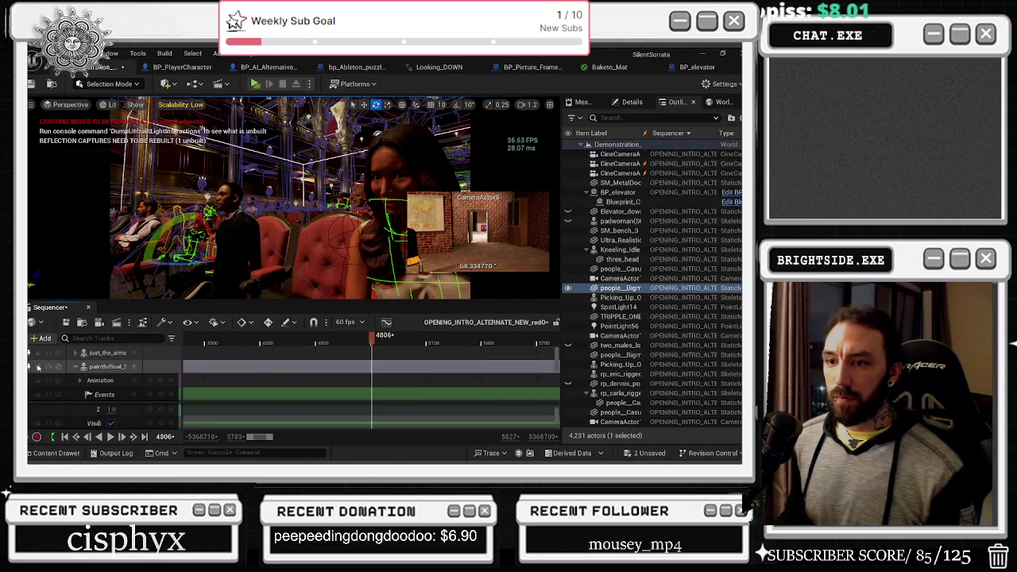
pyautogui.scroll(-5, 45, 365)
# Scrub the timeline to frame 4602 with Yelling_Out's Animation track in view.
pyautogui.moveTo(345, 345)
pyautogui.mouseDown()
pyautogui.moveTo(190, 350)
pyautogui.moveTo(159, 364)
pyautogui.mouseUp()
pyautogui.moveTo(315, 348); pyautogui.dragTo(159, 362)
pyautogui.scroll(5, 249, 372)
pyautogui.moveTo(262, 344); pyautogui.dragTo(317, 344)
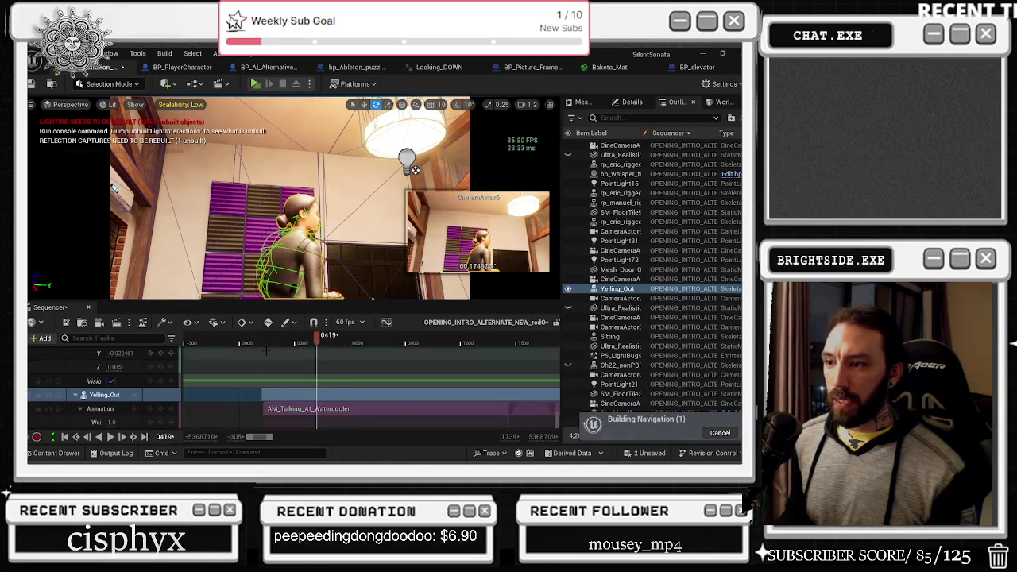
pyautogui.scroll(-1, 270, 374)
pyautogui.moveTo(277, 342); pyautogui.dragTo(534, 343)
pyautogui.scroll(-3, 403, 347)
pyautogui.moveTo(403, 347)
pyautogui.mouseDown()
pyautogui.moveTo(465, 342)
pyautogui.moveTo(397, 342)
pyautogui.mouseUp()
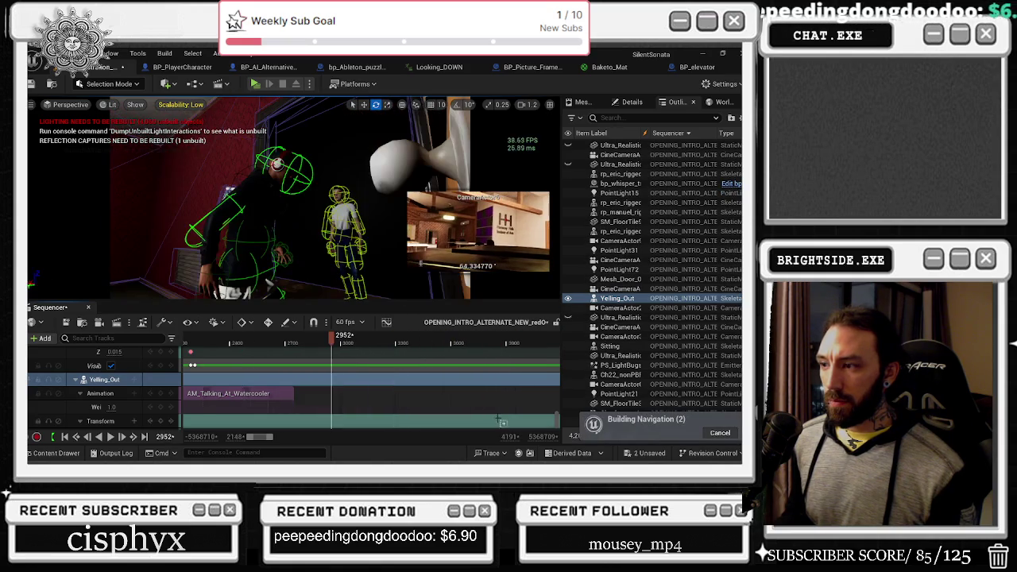
pyautogui.click(533, 342)
pyautogui.scroll(-3, 477, 377)
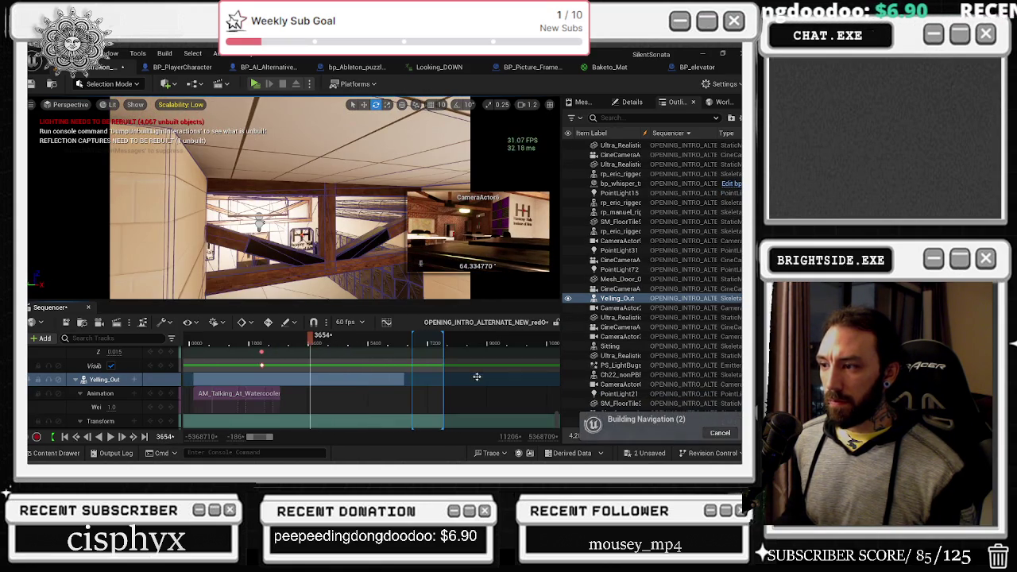
pyautogui.moveTo(322, 340); pyautogui.dragTo(343, 343)
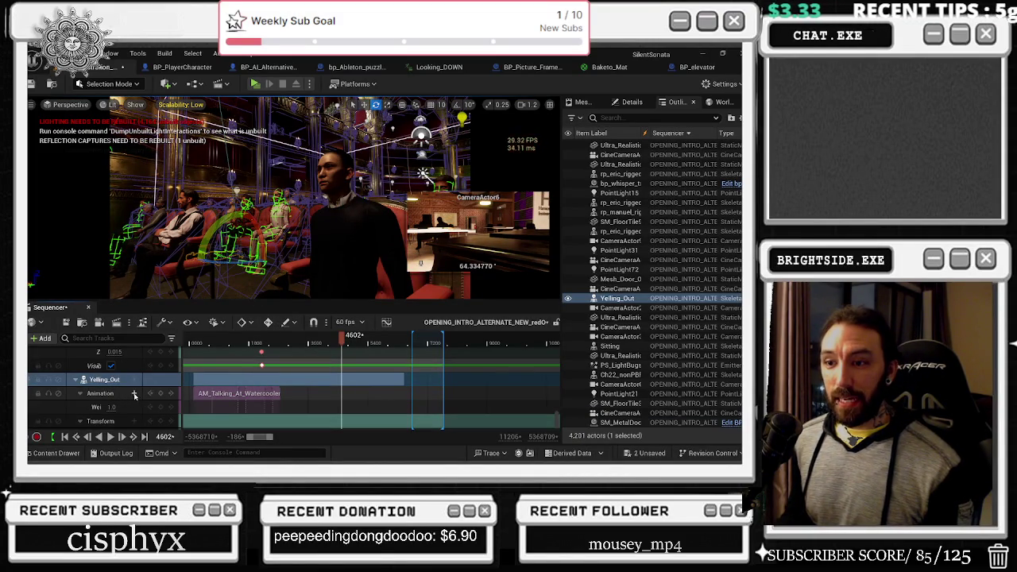
# Add AM_SITTING_REAL_REDO to Yelling_Out's Animation track, found by searching 'sitting'.
pyautogui.click(135, 396)
pyautogui.write('sitting')
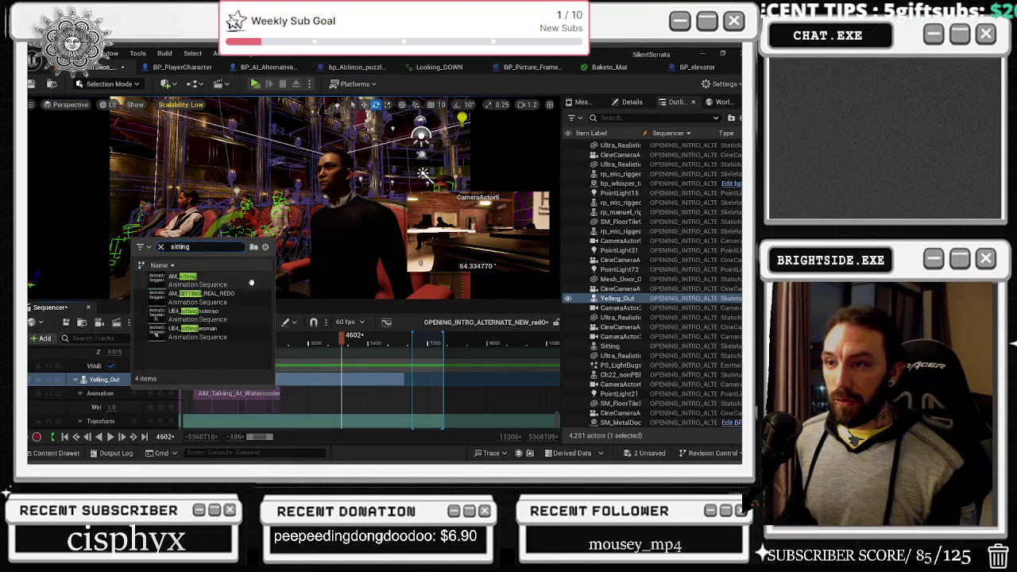
pyautogui.click(251, 276)
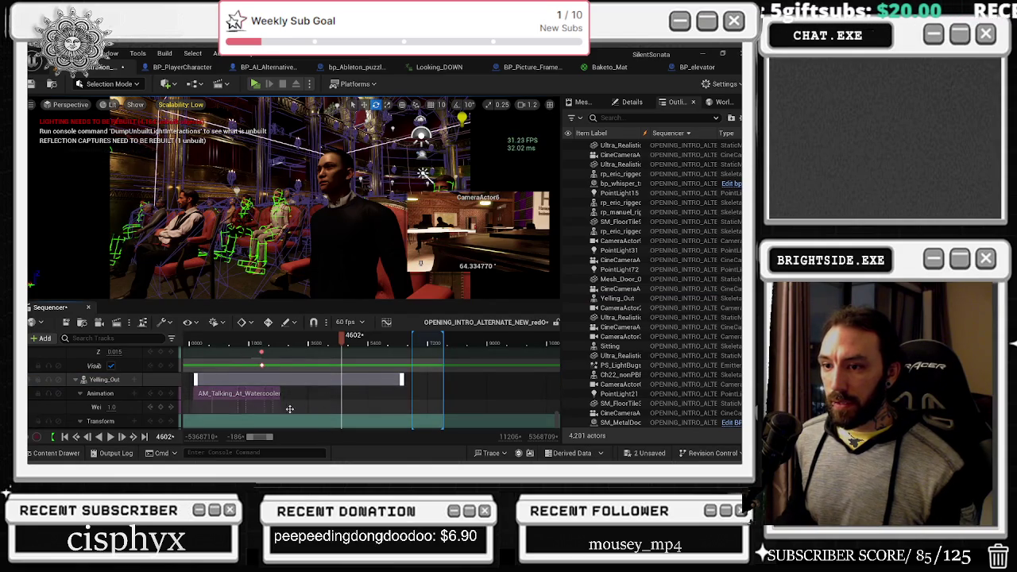
# Keep the sitting section starting at frame 4602 and play from just before it.
pyautogui.click(108, 396)
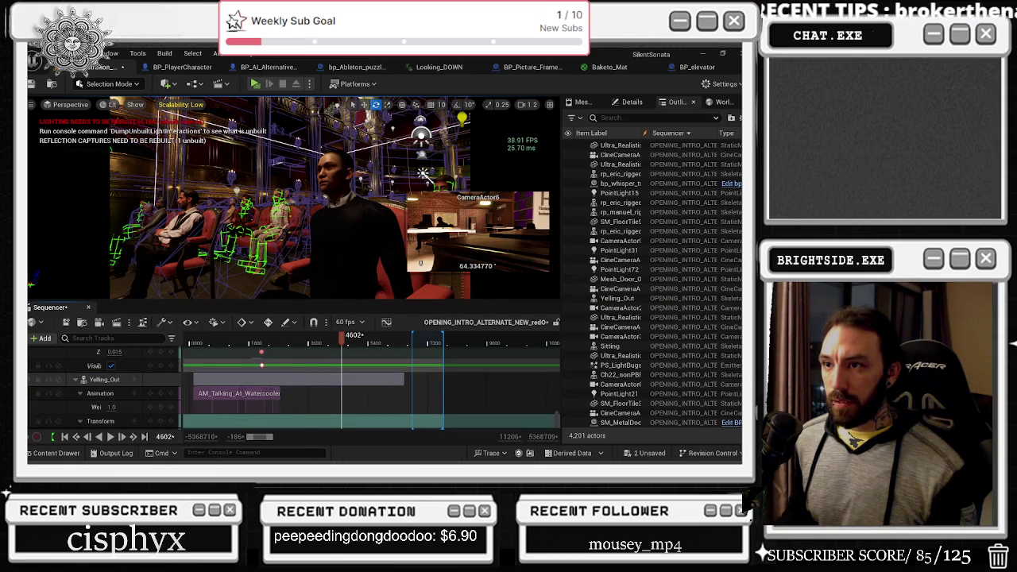
pyautogui.click(215, 394)
pyautogui.click(114, 381)
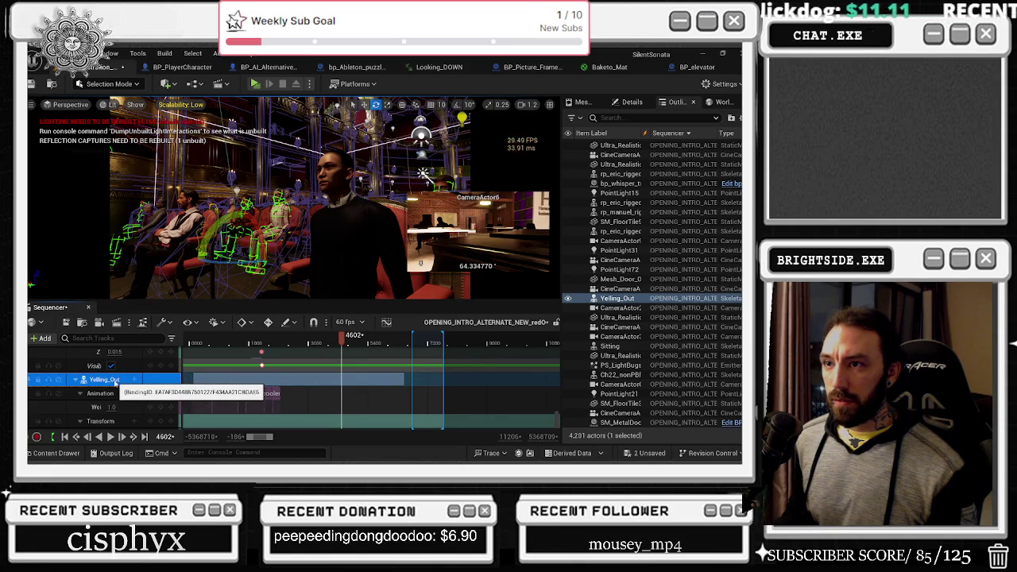
pyautogui.scroll(4, 341, 397)
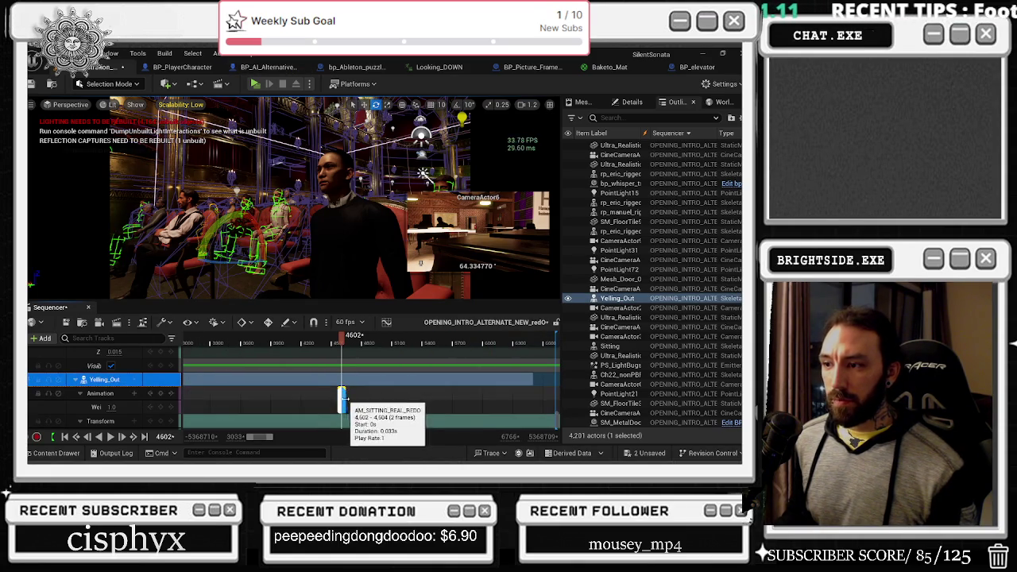
pyautogui.moveTo(342, 397); pyautogui.dragTo(397, 398)
pyautogui.moveTo(489, 395); pyautogui.dragTo(276, 399)
pyautogui.click(269, 344)
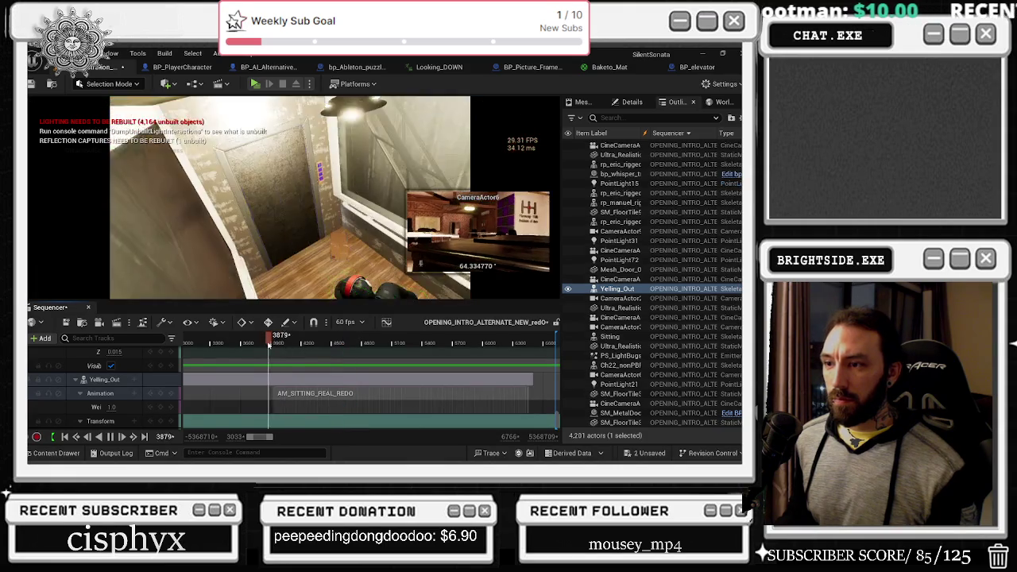
pyautogui.press('space')
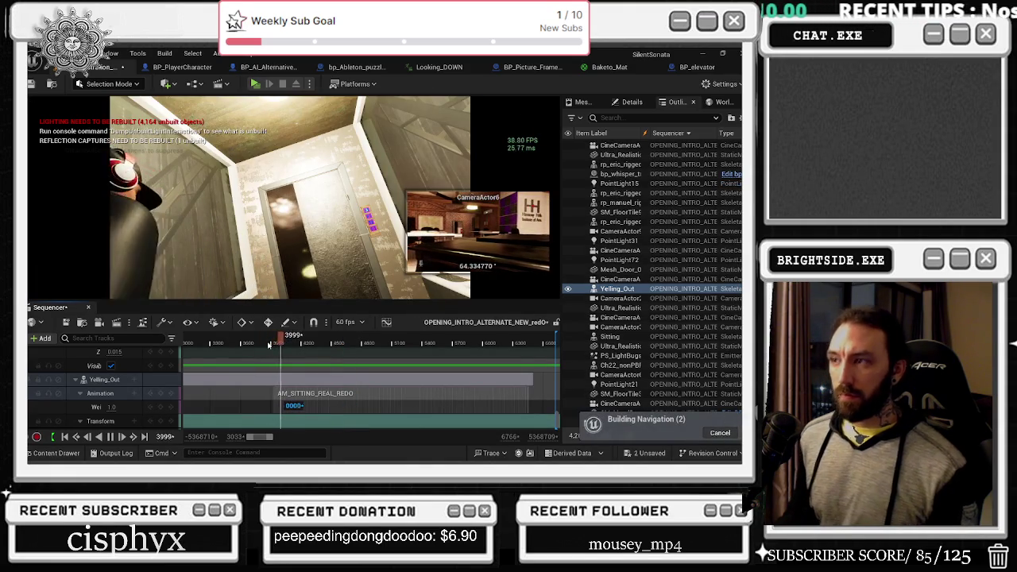
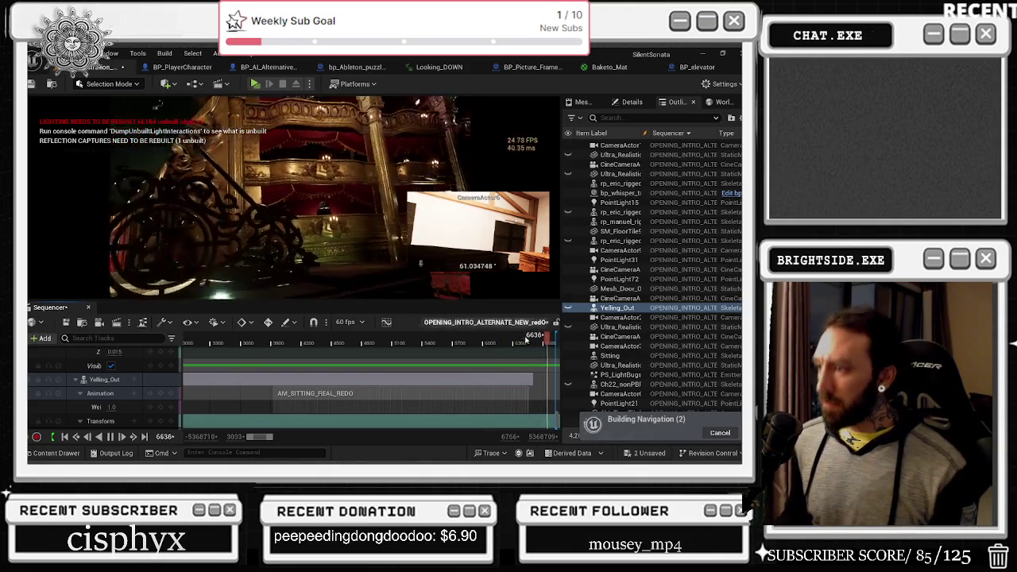
# Scrub the intro sequence back to earlier shots, then forward to a later shot.
pyautogui.moveTo(262, 342)
pyautogui.mouseDown()
pyautogui.moveTo(367, 350)
pyautogui.moveTo(359, 347)
pyautogui.mouseUp()
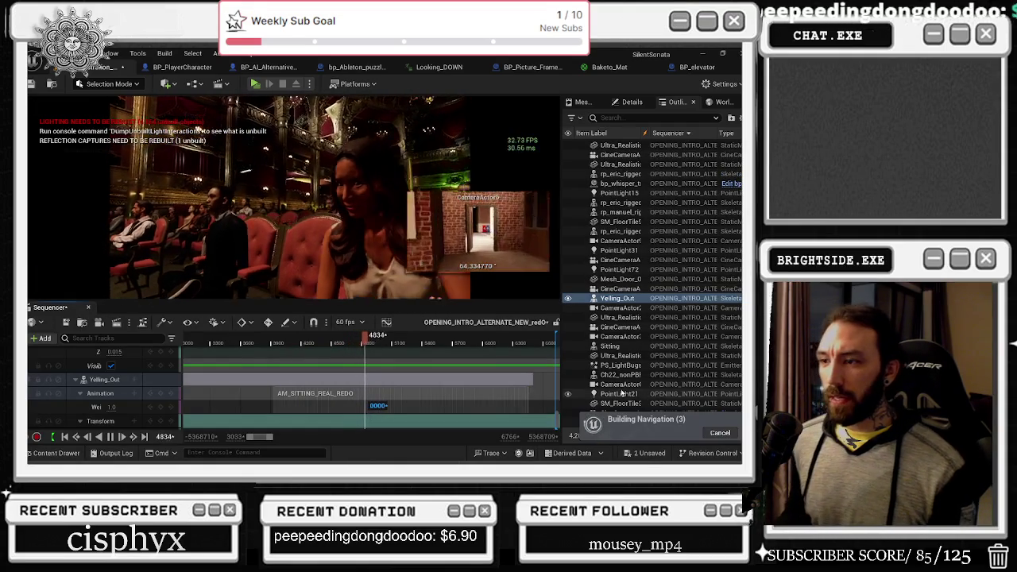
pyautogui.scroll(-2, 473, 380)
pyautogui.scroll(-1, 473, 379)
pyautogui.moveTo(378, 340)
pyautogui.mouseDown()
pyautogui.moveTo(480, 347)
pyautogui.moveTo(388, 360)
pyautogui.mouseUp()
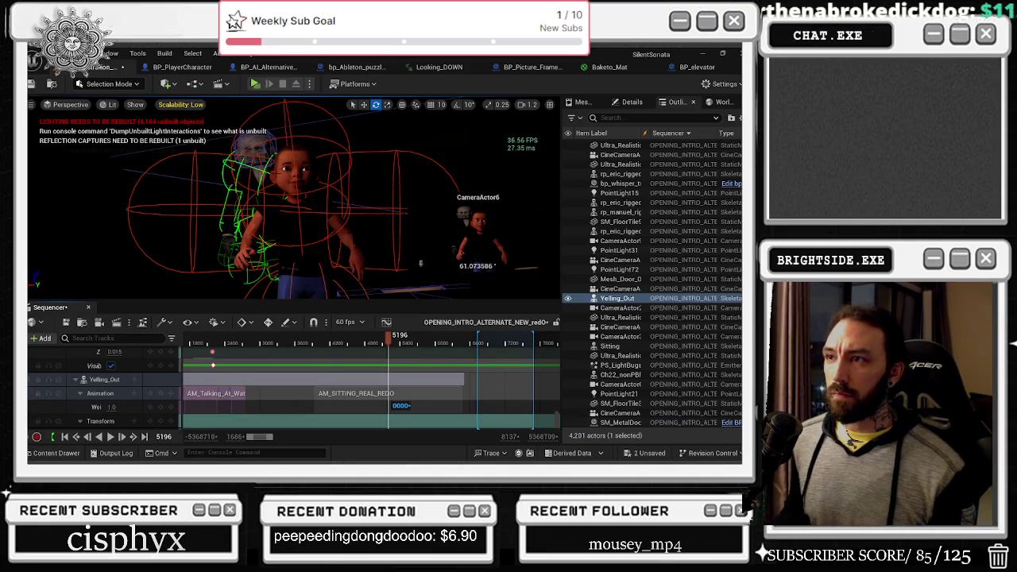
# Frame the child character up close, then browse the Window menu for cinematics windows.
pyautogui.click(302, 223)
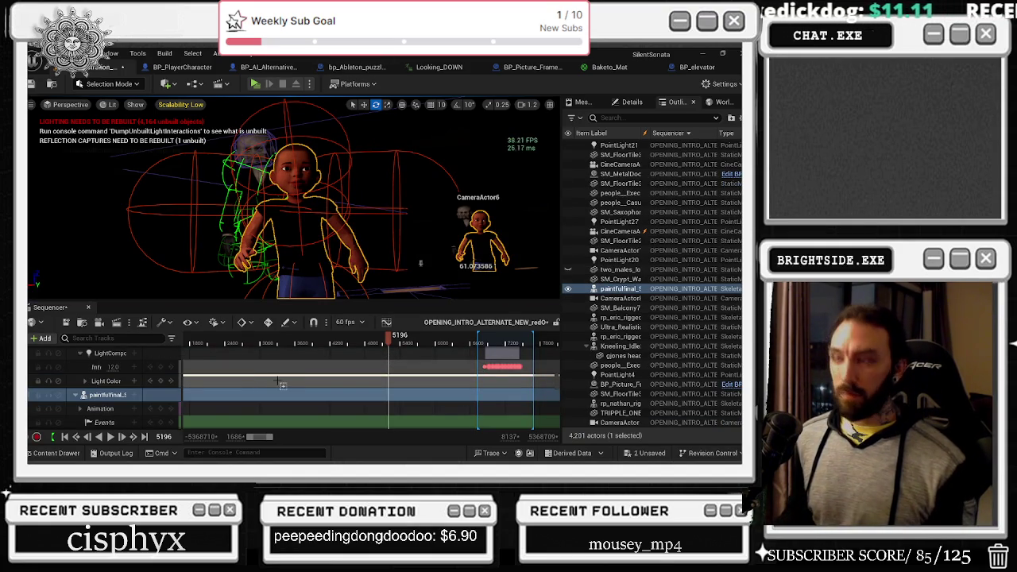
pyautogui.press('f')
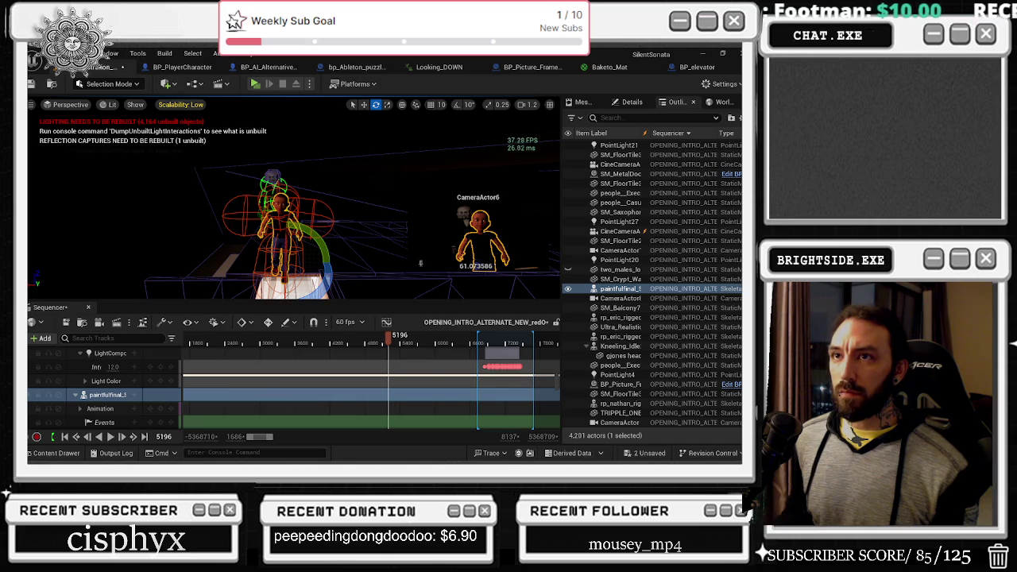
pyautogui.click(49, 53)
pyautogui.click(111, 53)
pyautogui.moveTo(138, 91)
pyautogui.click(195, 60)
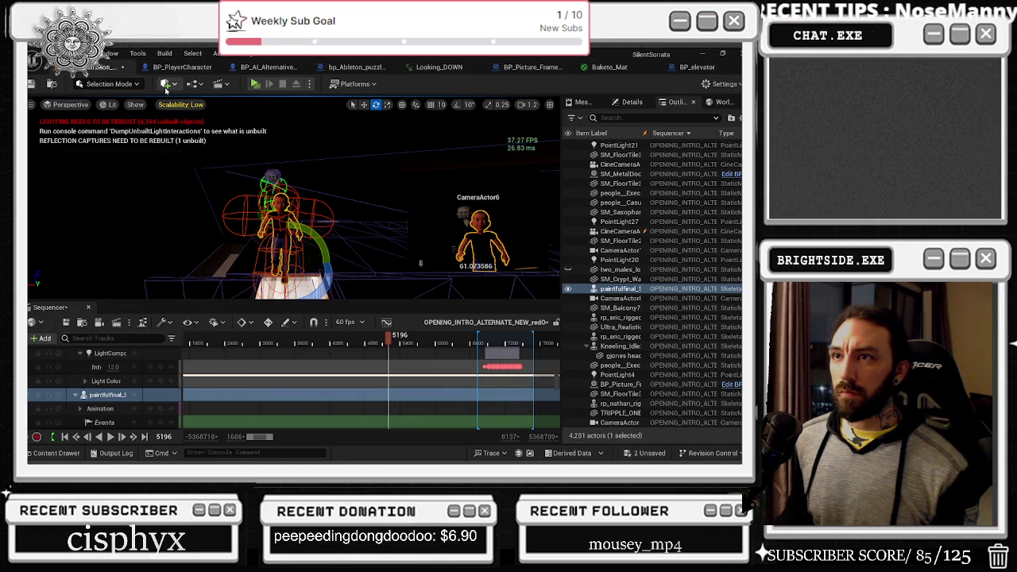
# Add a Plane to the level from Quick Add > Shapes.
pyautogui.click(167, 83)
pyautogui.moveTo(199, 175)
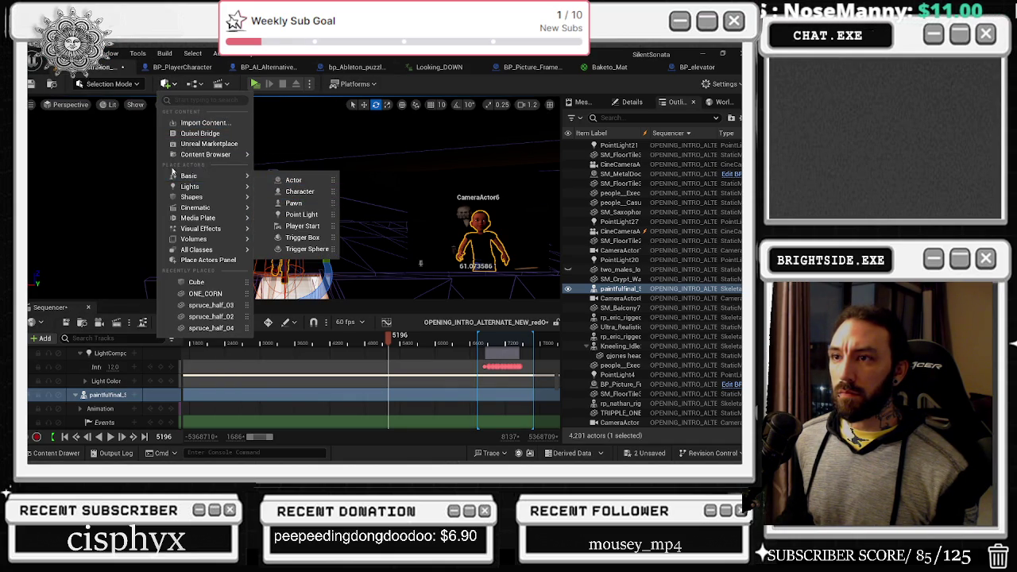
pyautogui.moveTo(204, 200)
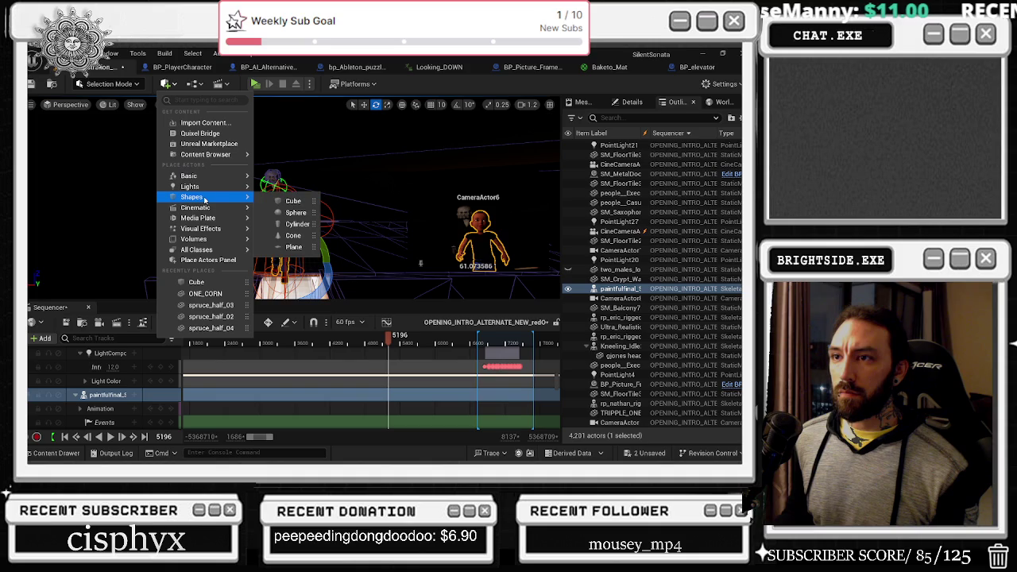
pyautogui.click(293, 247)
# Place the plane raised up and to the right, just above the child character.
pyautogui.press('r')
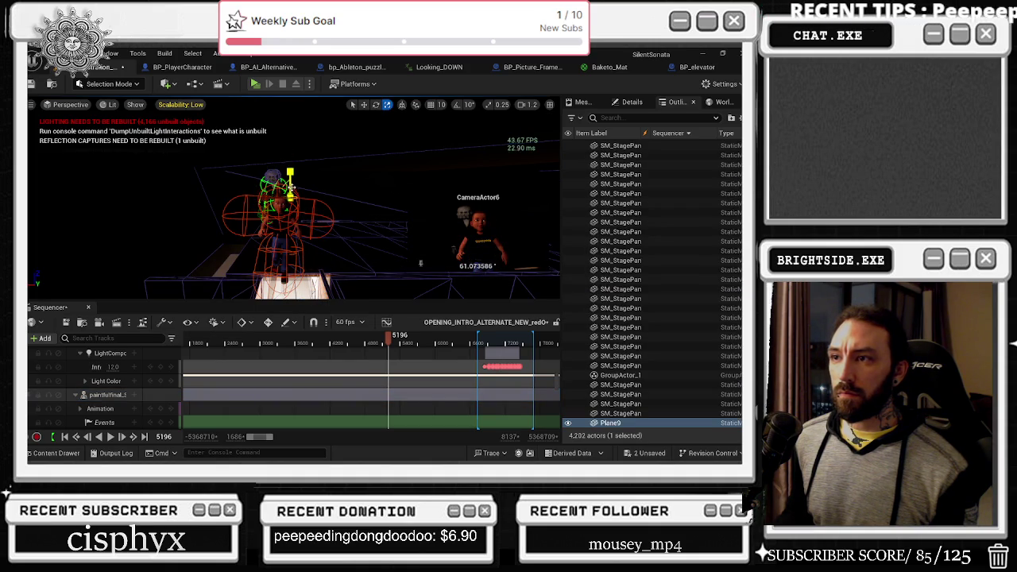
pyautogui.press('e')
pyautogui.press('r')
pyautogui.moveTo(289, 202)
pyautogui.mouseDown()
pyautogui.moveTo(304, 187)
pyautogui.moveTo(335, 208)
pyautogui.moveTo(345, 137)
pyautogui.mouseUp()
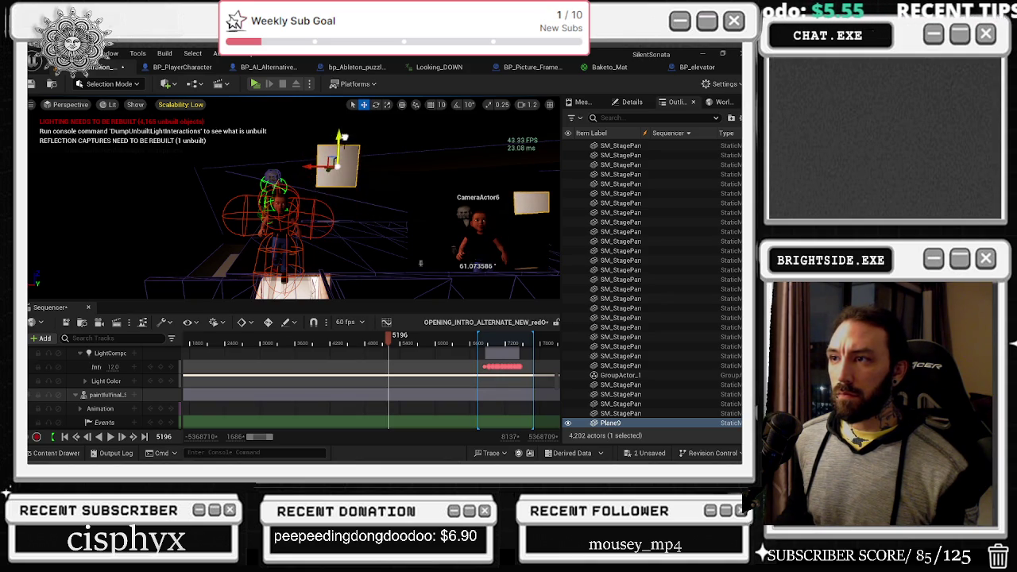
pyautogui.scroll(-4, 338, 166)
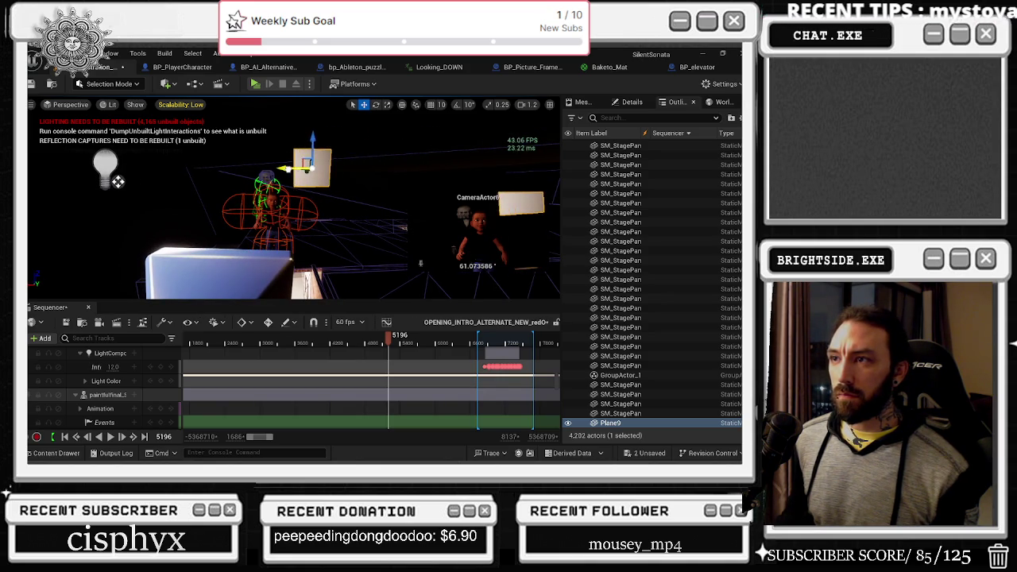
pyautogui.moveTo(310, 143); pyautogui.dragTo(316, 164)
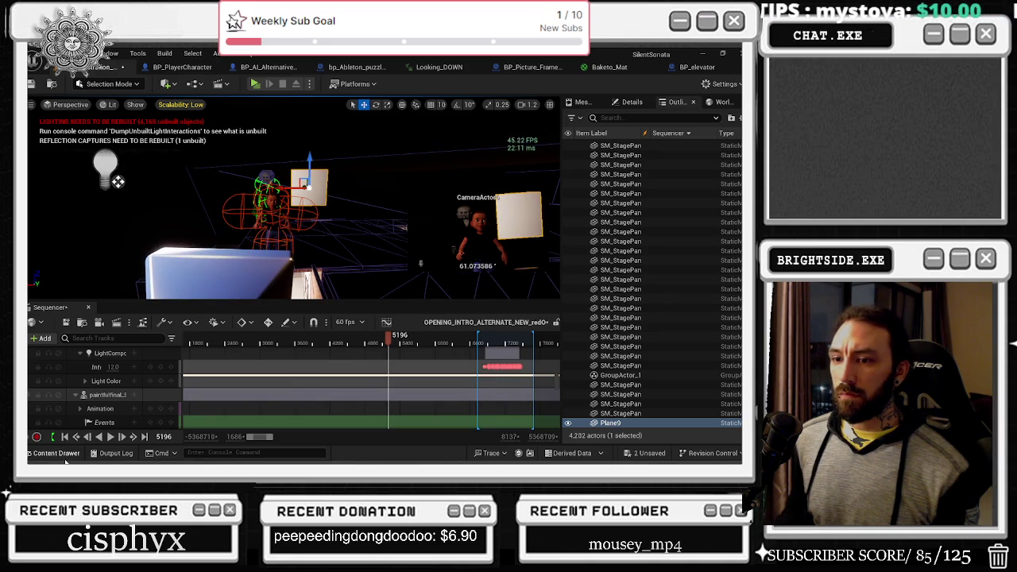
pyautogui.click(56, 453)
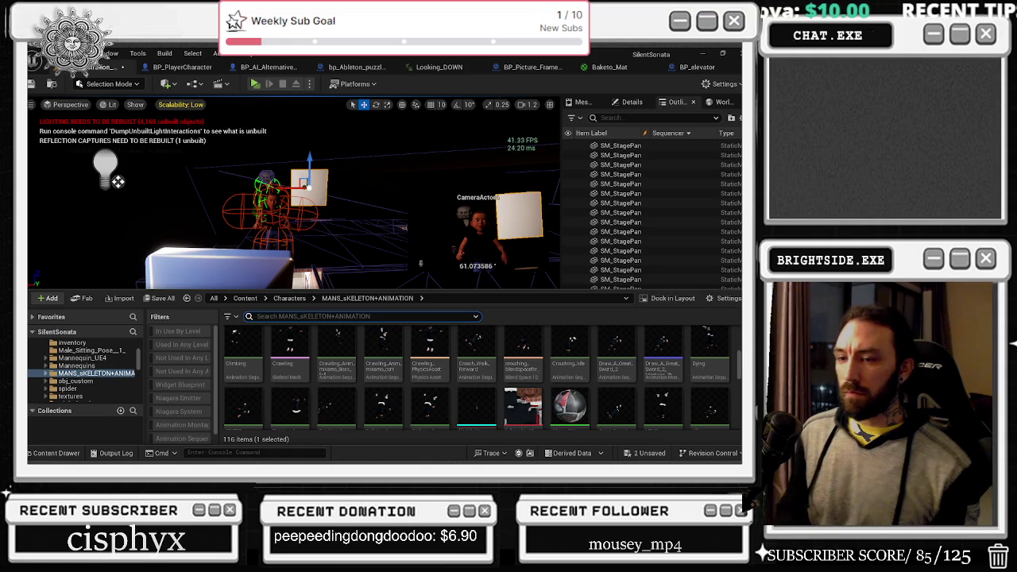
# Assign the MM_Moon_01 material from a 'moon' search to the plane's Element 0.
pyautogui.write('mon')
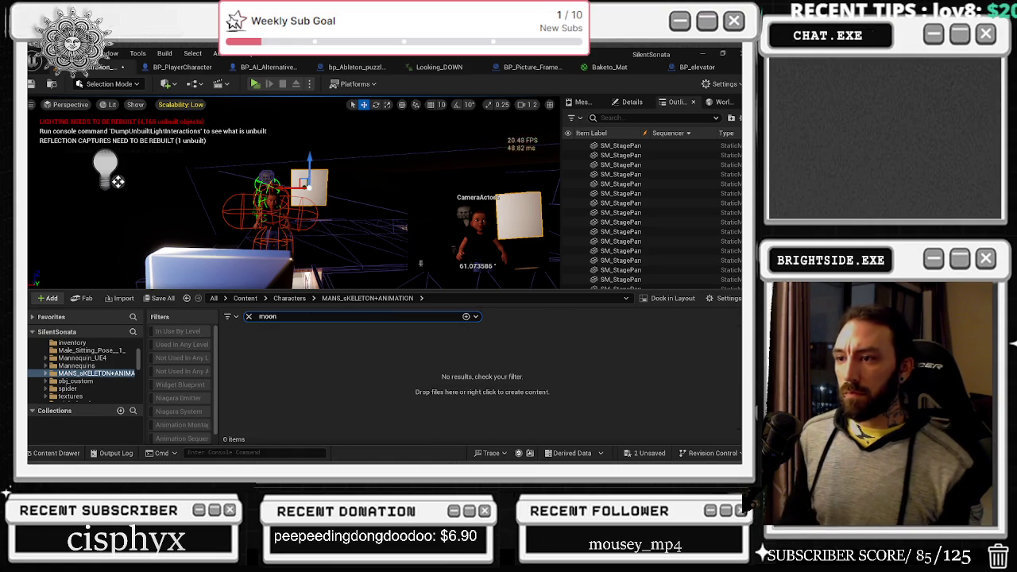
pyautogui.click(79, 343)
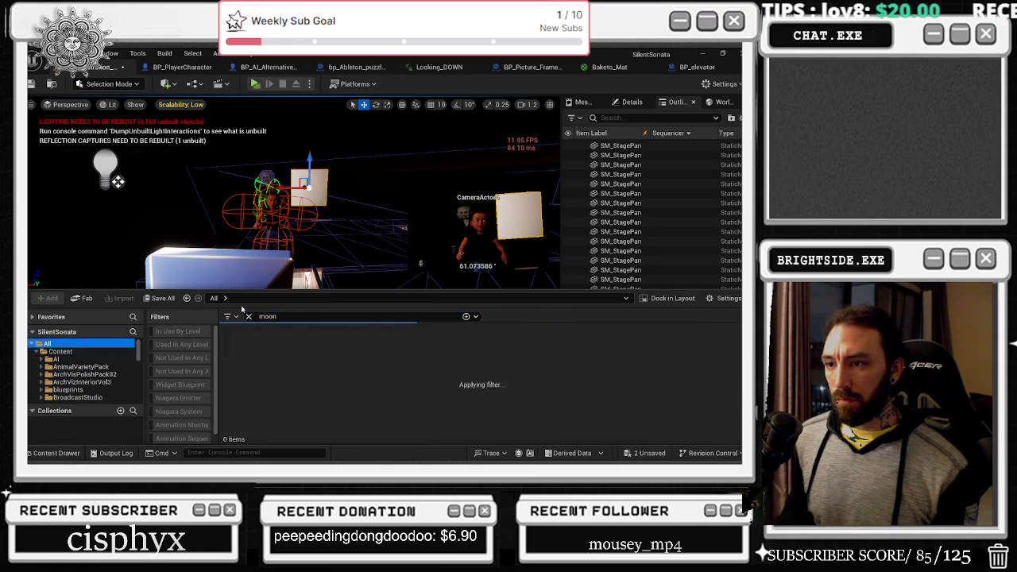
pyautogui.click(370, 357)
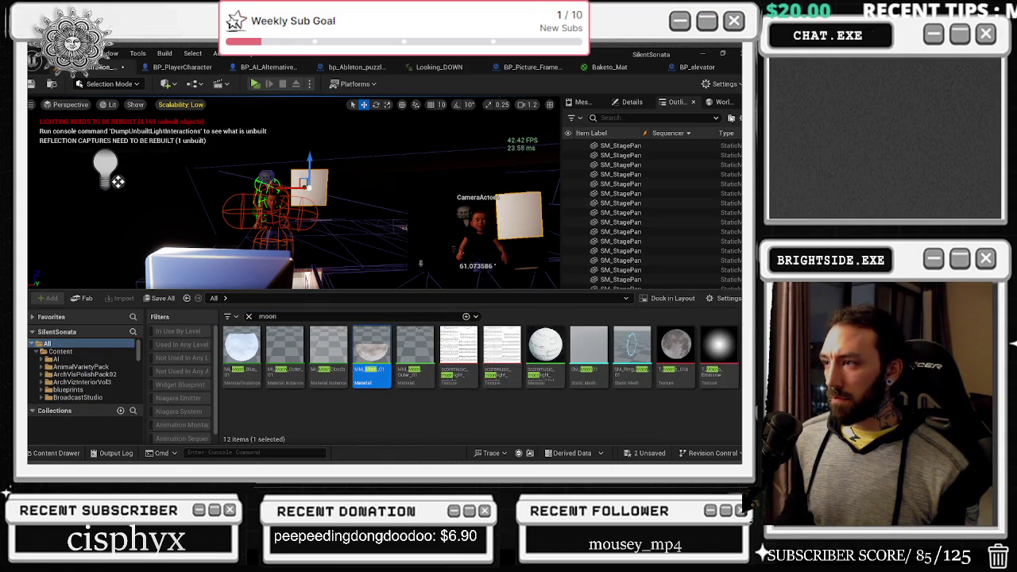
pyautogui.click(615, 102)
pyautogui.click(736, 358)
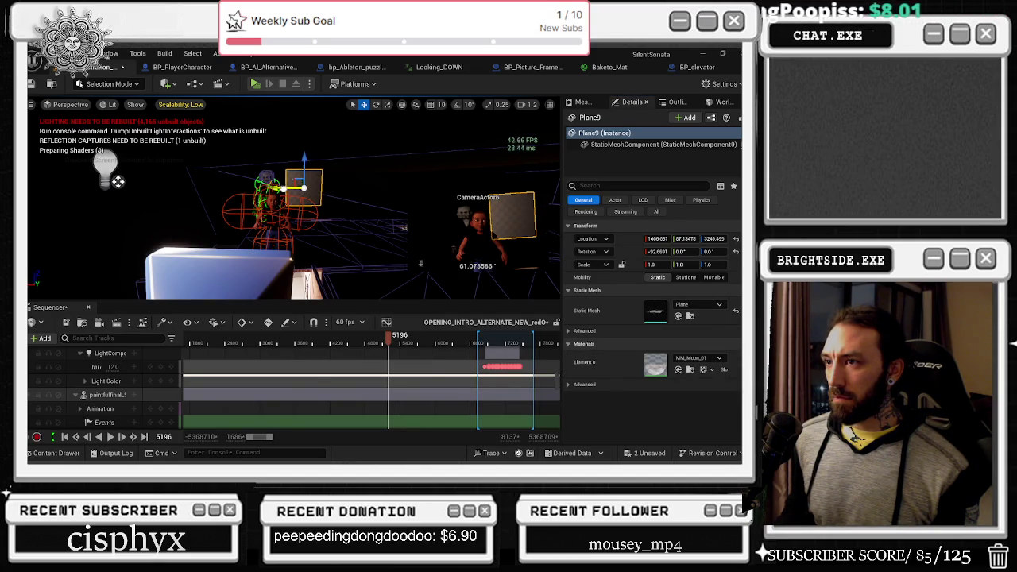
# Raise the moon plane slightly higher and play the intro from the current frame.
pyautogui.hotkey('ctrl', 'space')
pyautogui.hotkey('ctrl', 'space')
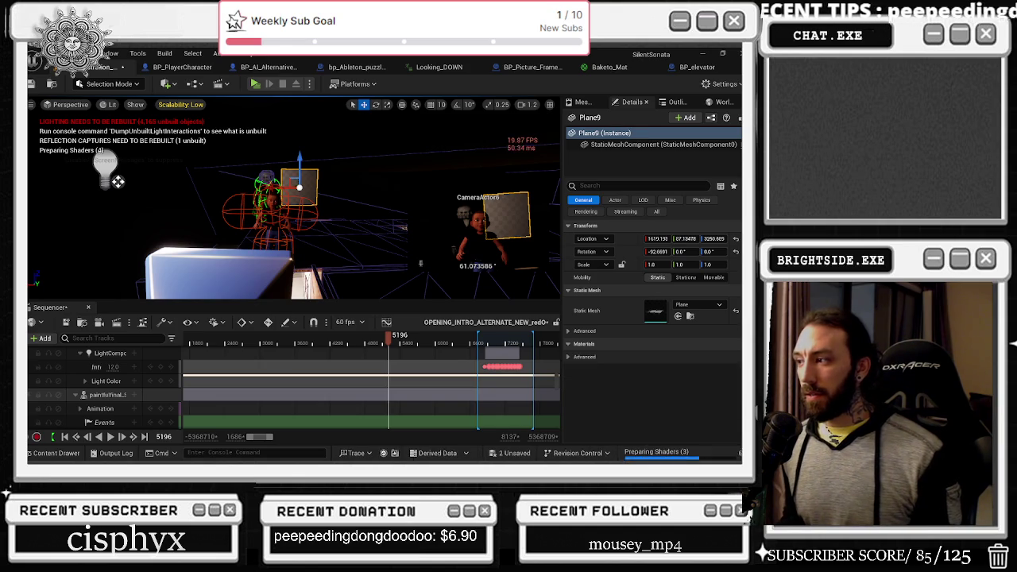
pyautogui.moveTo(297, 156); pyautogui.dragTo(298, 151)
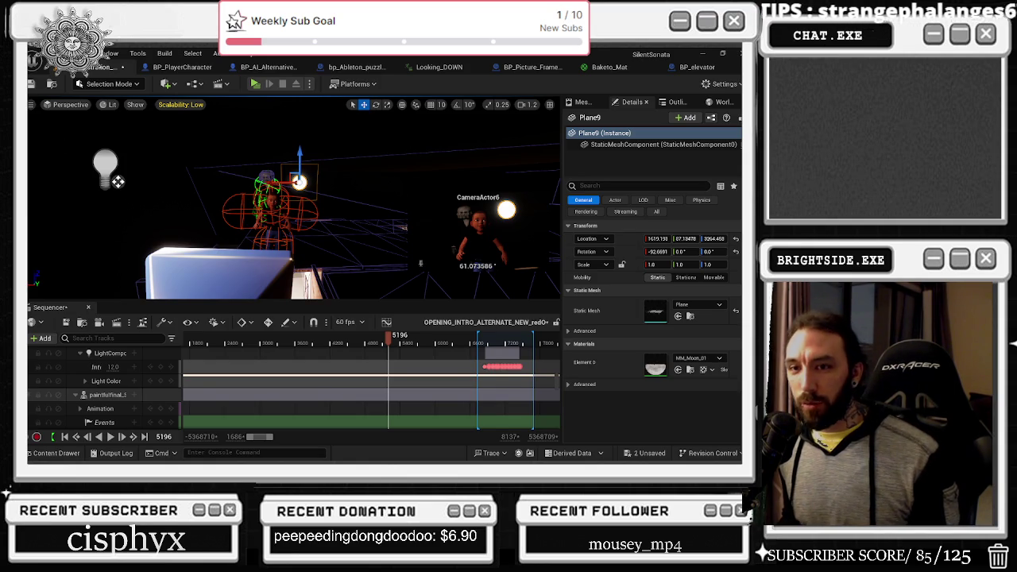
pyautogui.hotkey('ctrl', 'space')
pyautogui.hotkey('ctrl', 'space')
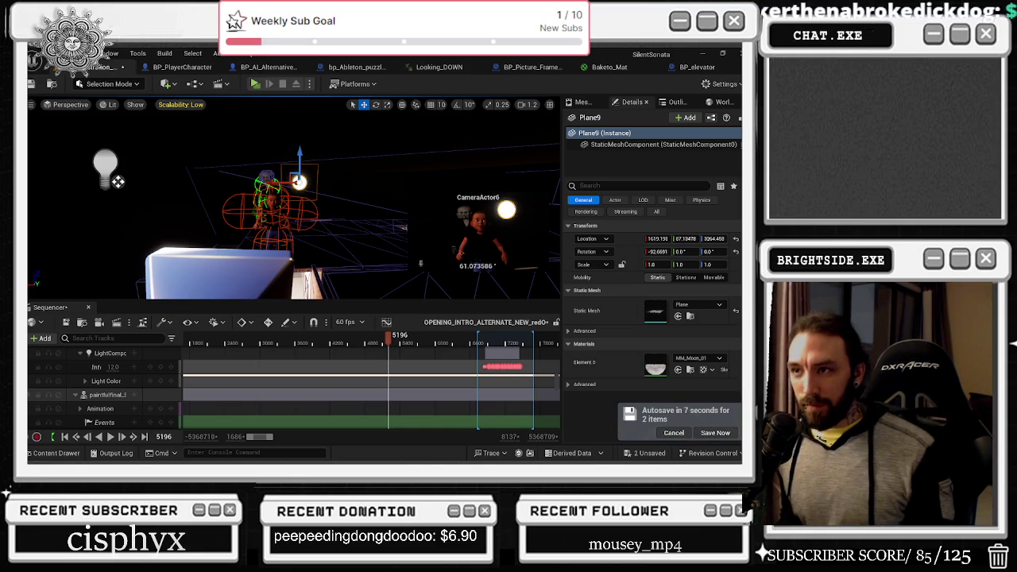
pyautogui.press('space')
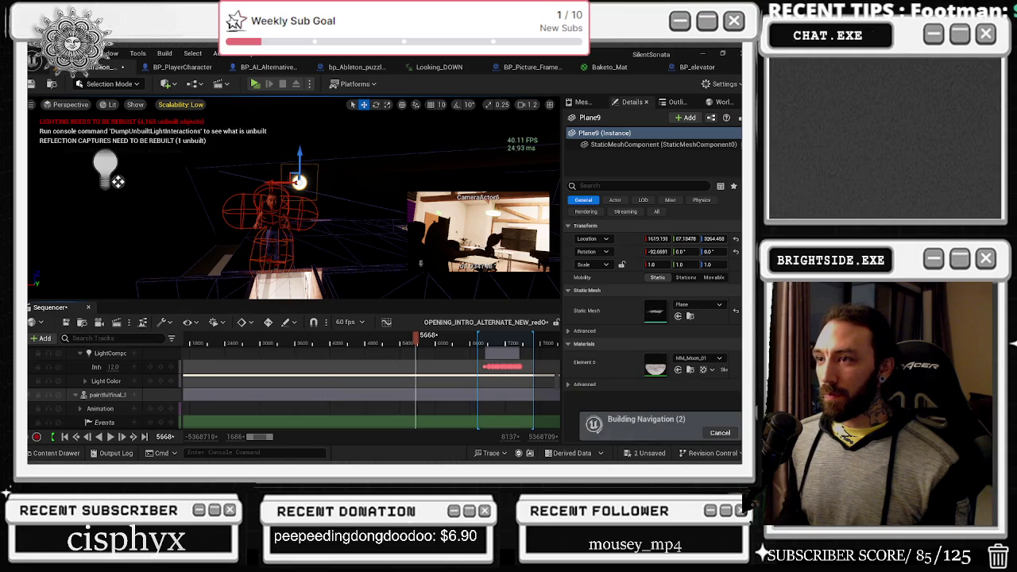
pyautogui.hotkey('ctrl', 'space')
# Select the T_Moons_01a texture in the moon search results.
pyautogui.click(674, 350)
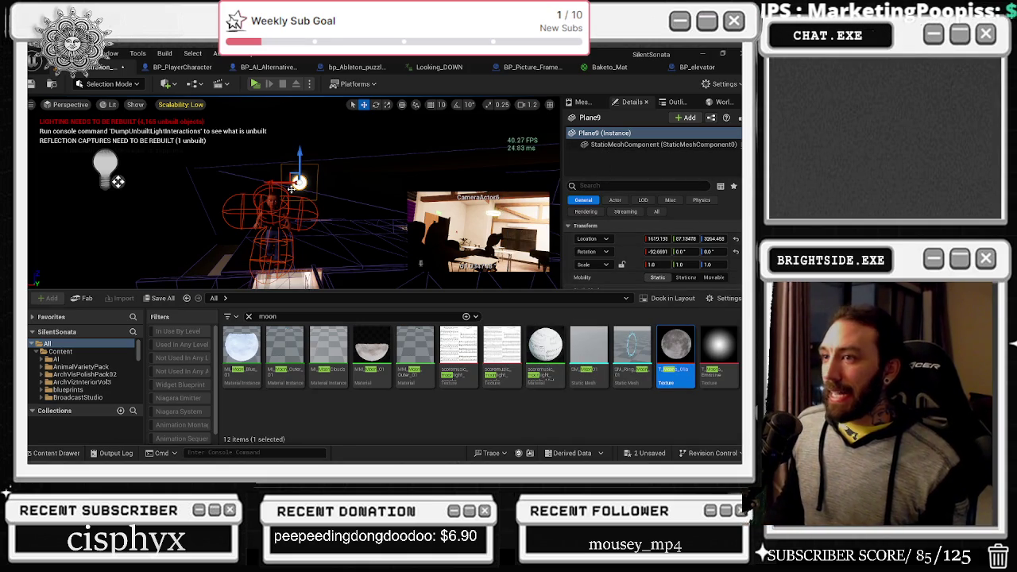
# Create the M_moon material from T_Moons_01a and assign it to Plane9's Element 0.
pyautogui.hotkey('ctrl', 'space')
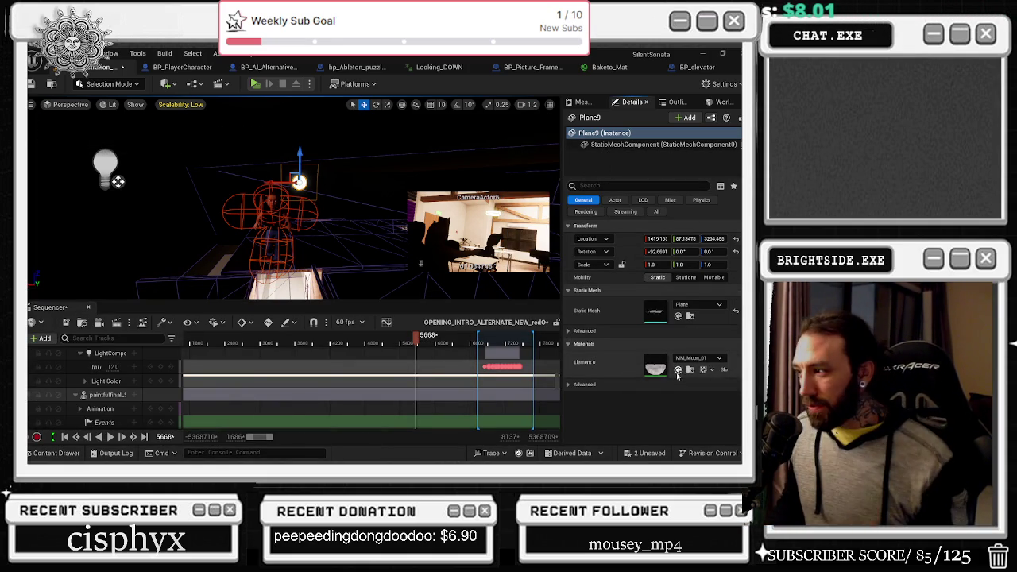
pyautogui.click(56, 453)
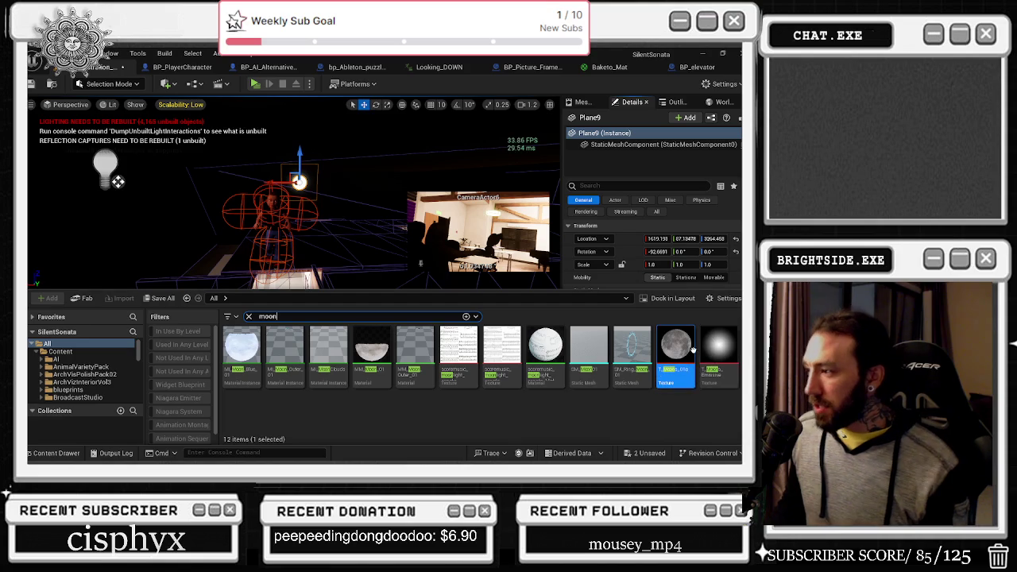
pyautogui.moveTo(683, 357)
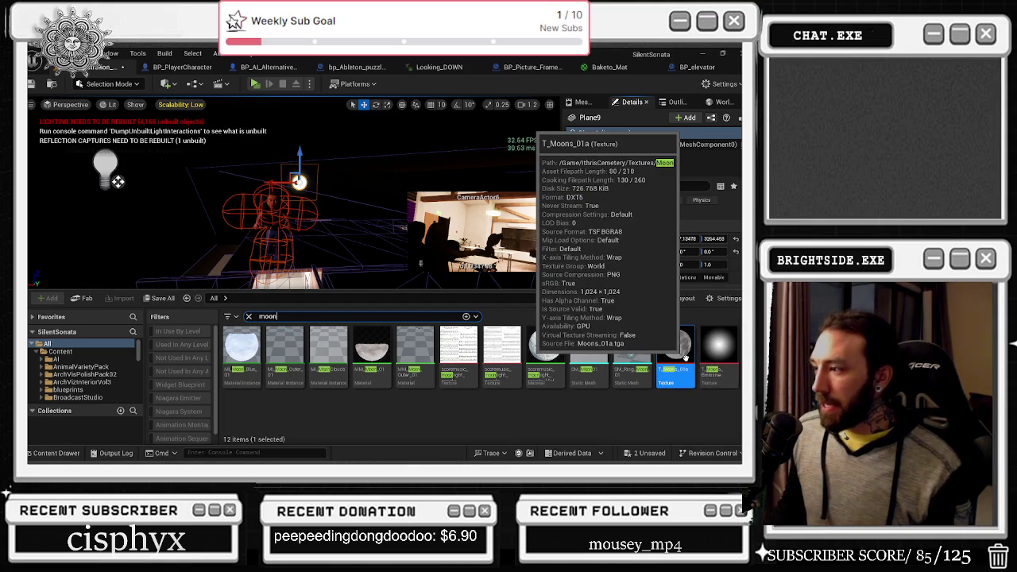
pyautogui.rightClick(686, 358)
pyautogui.click(557, 170)
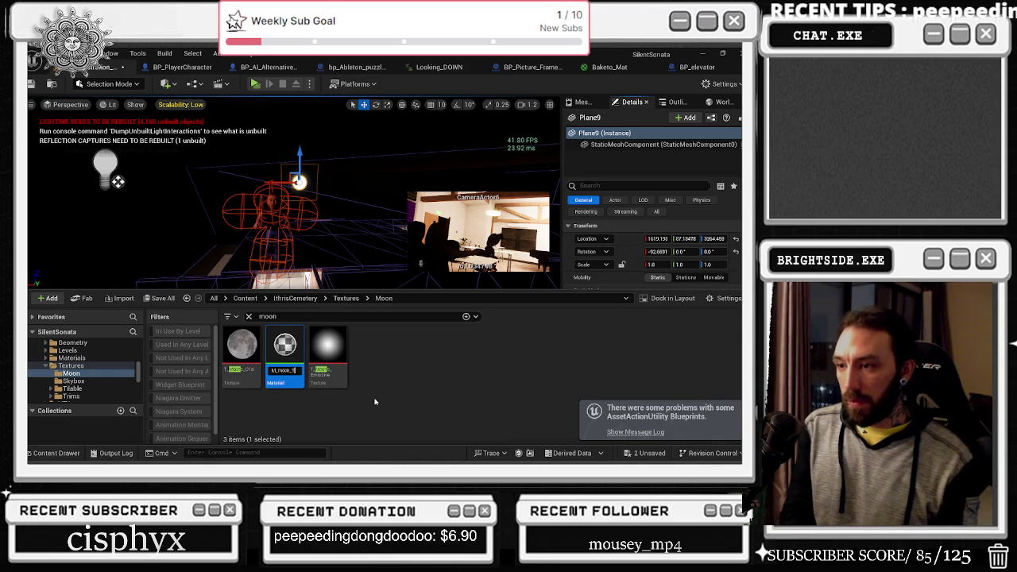
pyautogui.click(56, 453)
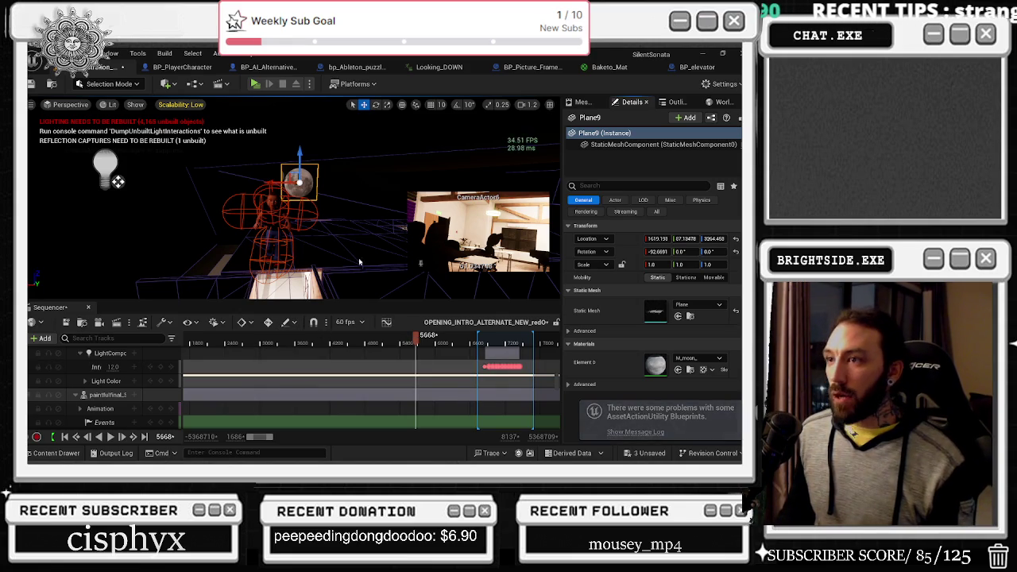
pyautogui.click(382, 346)
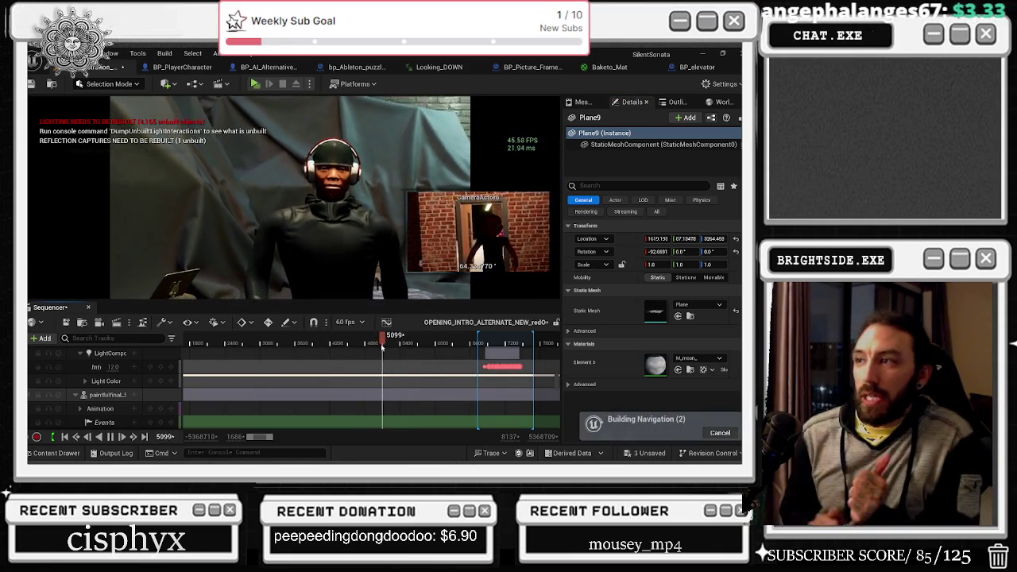
# Raise engine scalability from Low to Epic and scrub the intro to the theater shot.
pyautogui.click(719, 84)
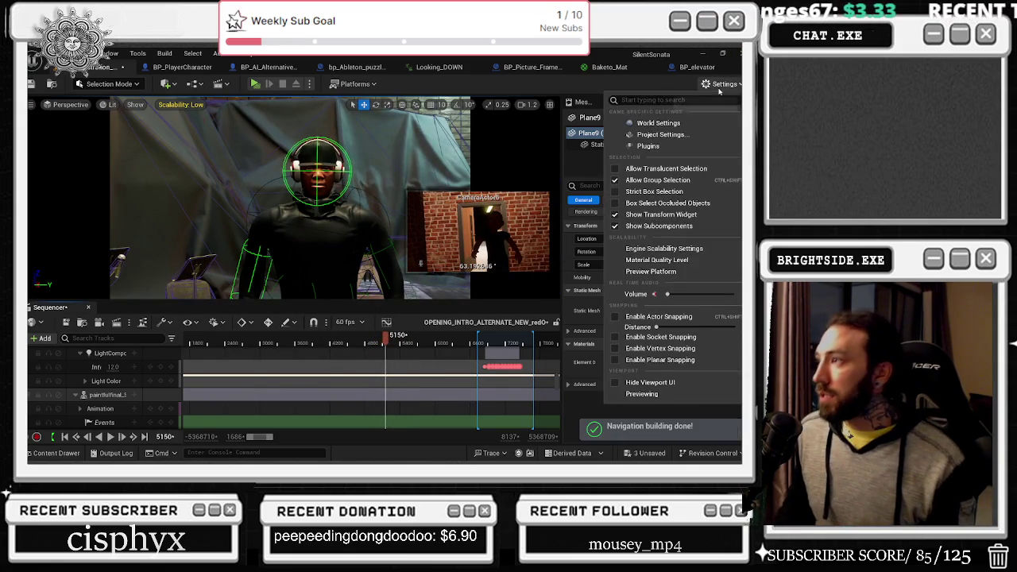
pyautogui.moveTo(632, 253)
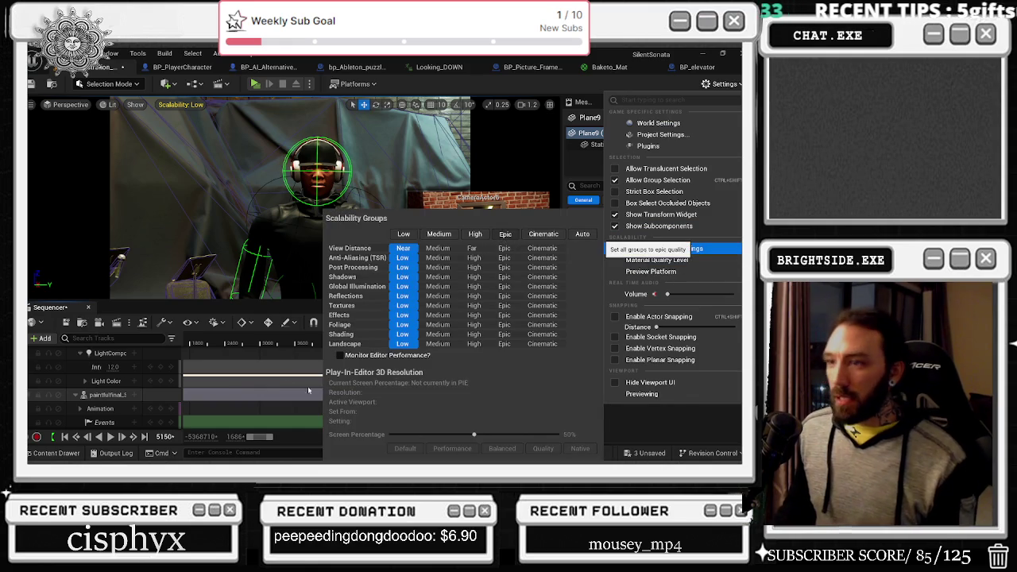
pyautogui.click(505, 233)
pyautogui.click(321, 342)
pyautogui.moveTo(389, 344); pyautogui.dragTo(371, 343)
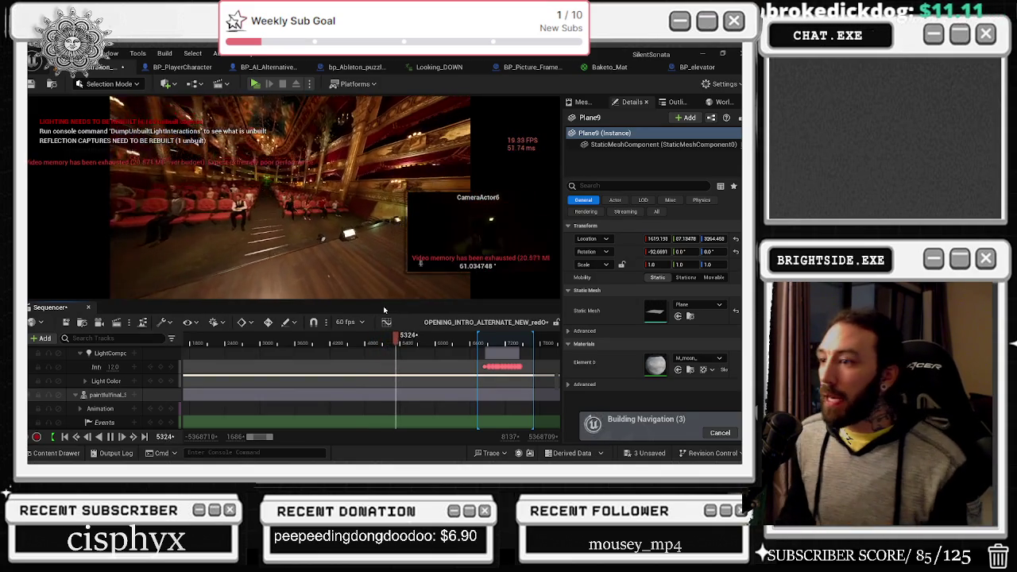
# Move the moon plane down-left beside the character and shrink it to about 0.57 scale.
pyautogui.moveTo(390, 345)
pyautogui.mouseDown()
pyautogui.moveTo(399, 347)
pyautogui.moveTo(389, 350)
pyautogui.mouseUp()
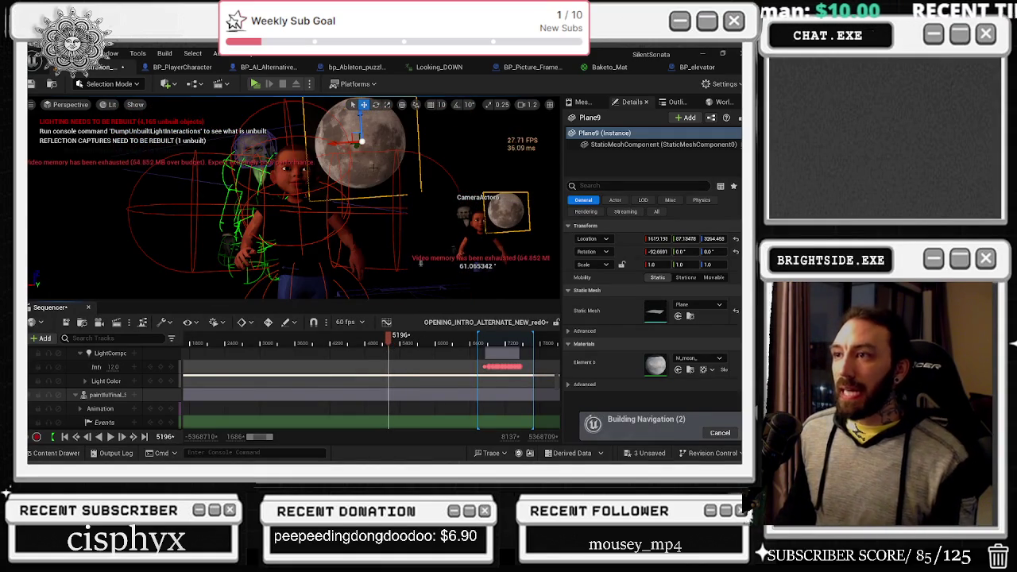
pyautogui.moveTo(376, 145)
pyautogui.mouseDown()
pyautogui.moveTo(352, 163)
pyautogui.moveTo(323, 155)
pyautogui.moveTo(364, 149)
pyautogui.moveTo(340, 160)
pyautogui.moveTo(355, 157)
pyautogui.moveTo(361, 147)
pyautogui.mouseUp()
pyautogui.press('r')
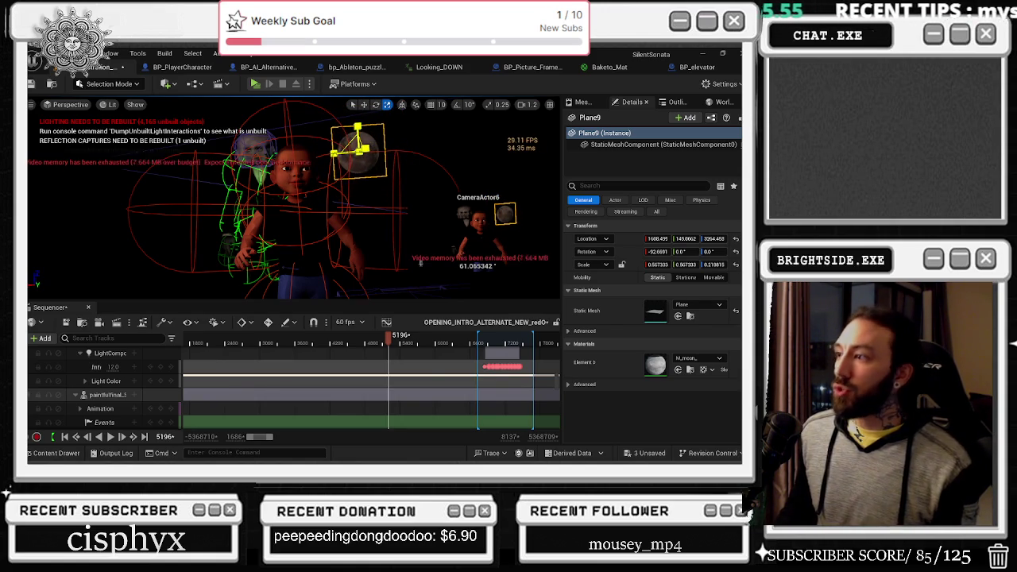
pyautogui.click(421, 264)
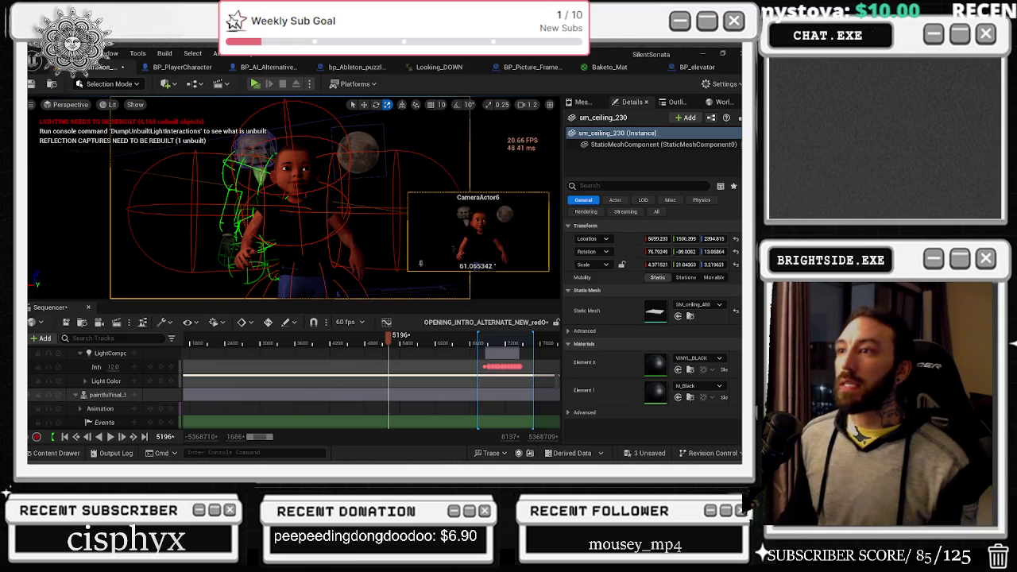
pyautogui.click(358, 151)
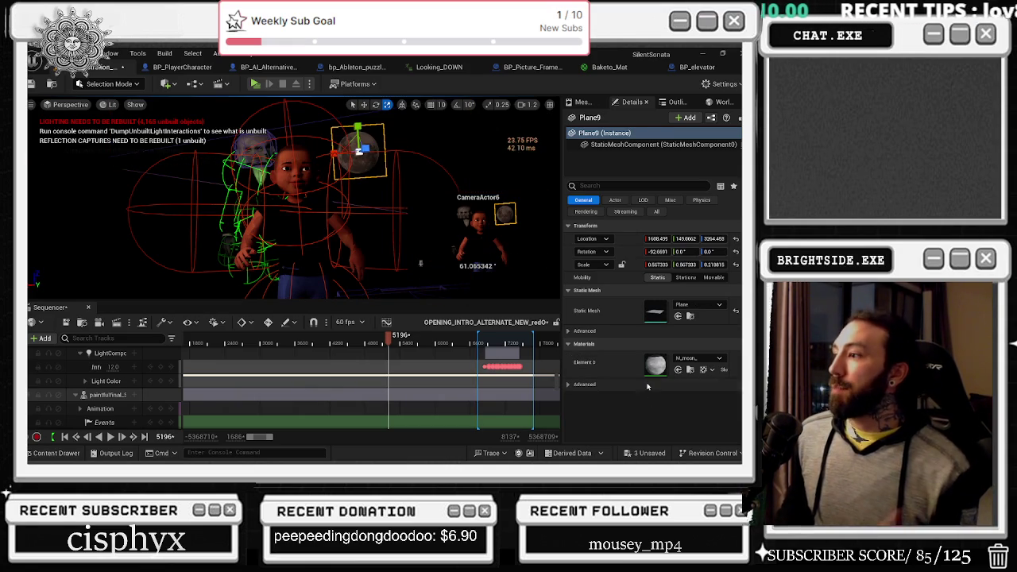
# Change M_moon's Blend Mode from Opaque to Masked, preview it on a plane, and apply.
pyautogui.doubleClick(656, 374)
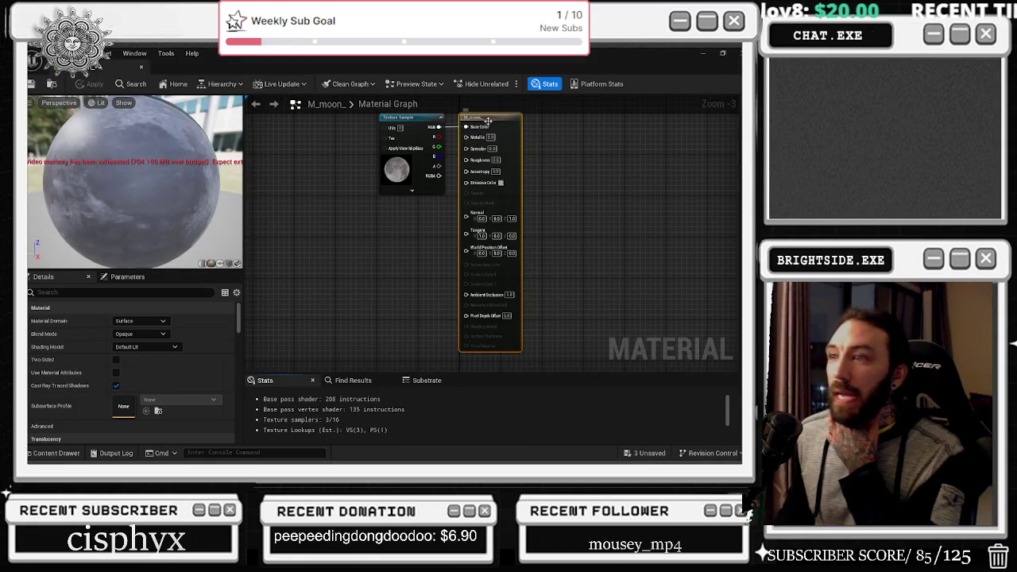
pyautogui.click(151, 335)
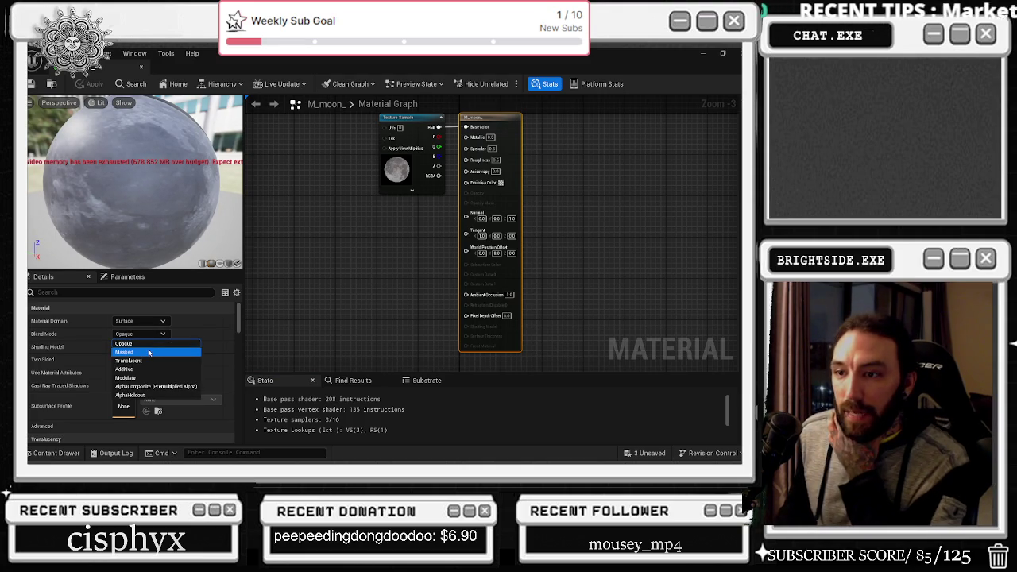
pyautogui.click(126, 352)
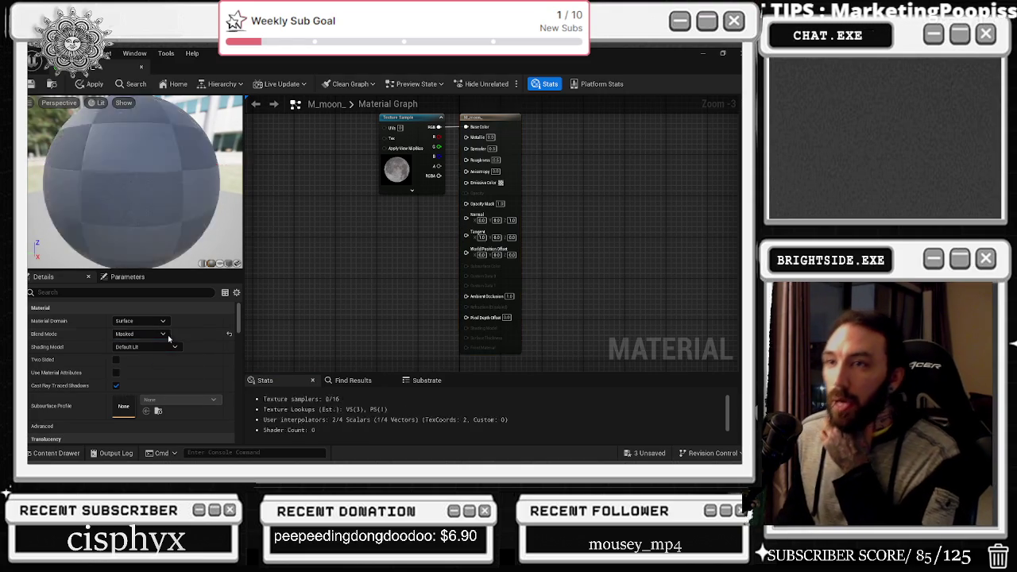
pyautogui.click(218, 264)
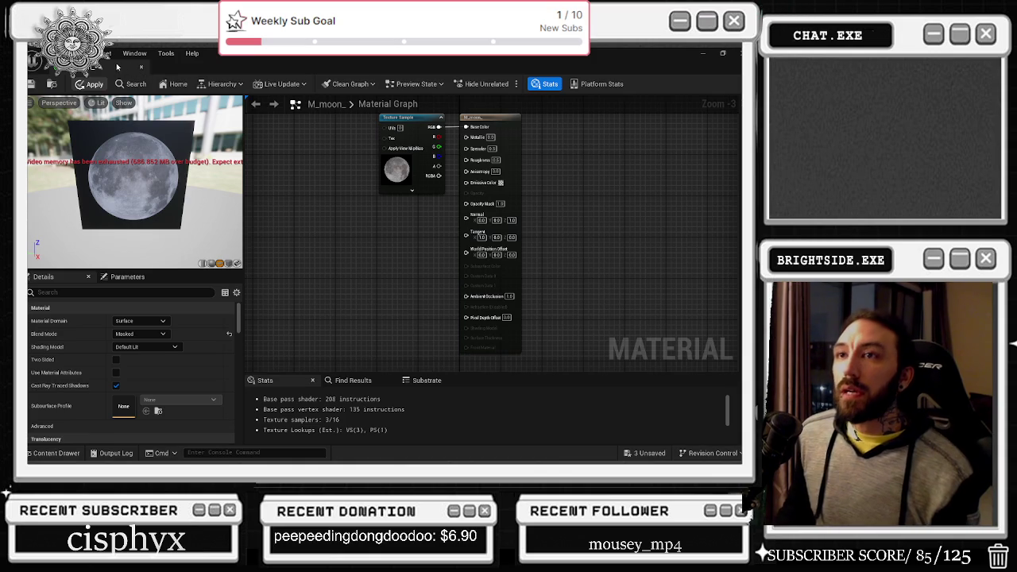
pyautogui.click(94, 84)
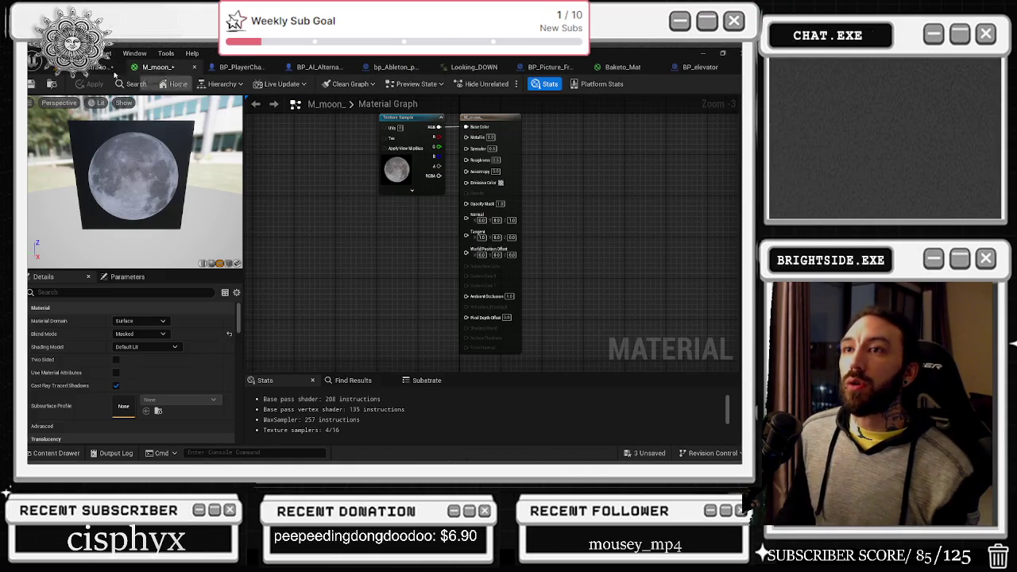
pyautogui.click(116, 74)
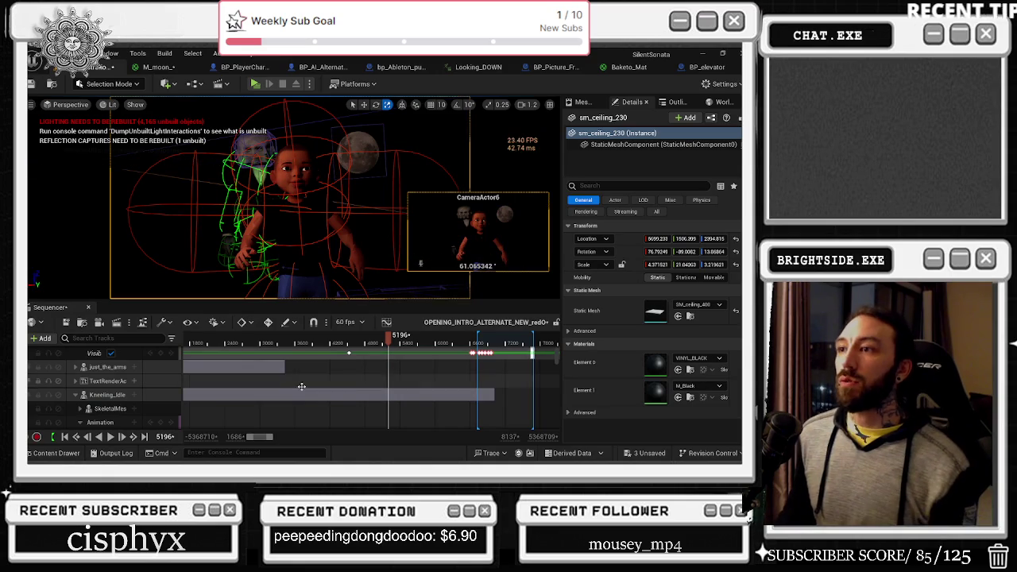
pyautogui.click(352, 340)
pyautogui.press('space')
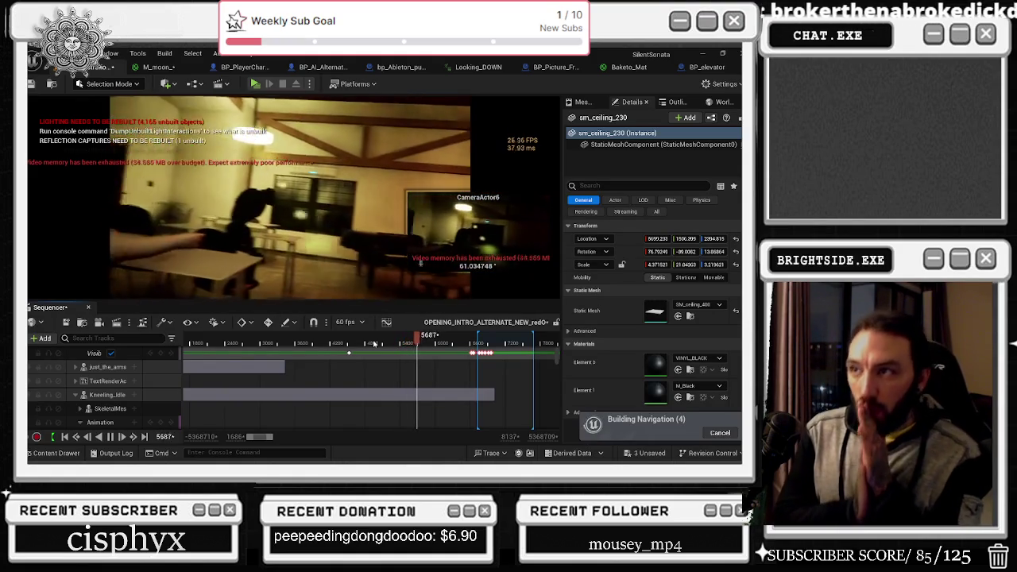
pyautogui.click(392, 344)
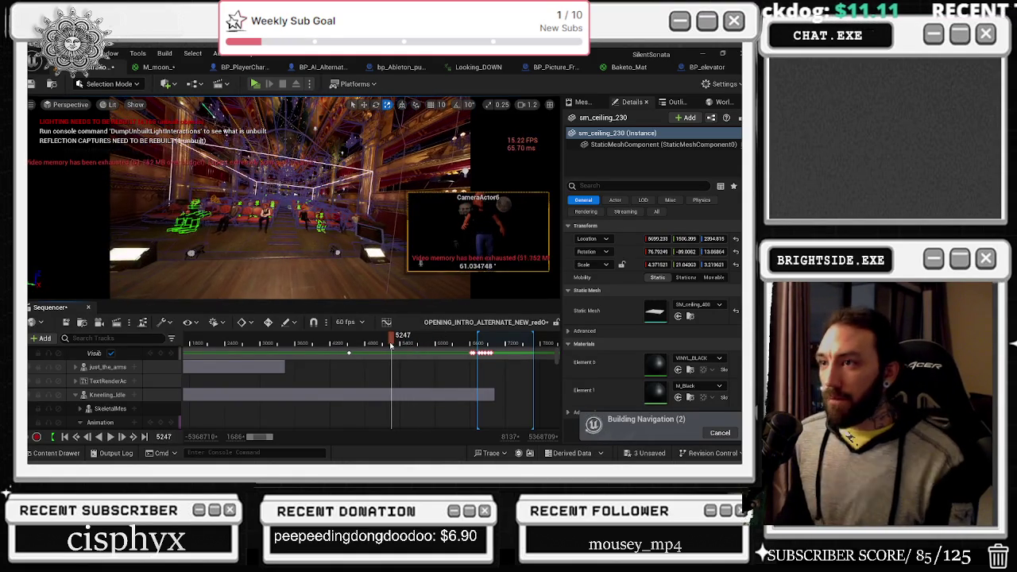
pyautogui.click(390, 344)
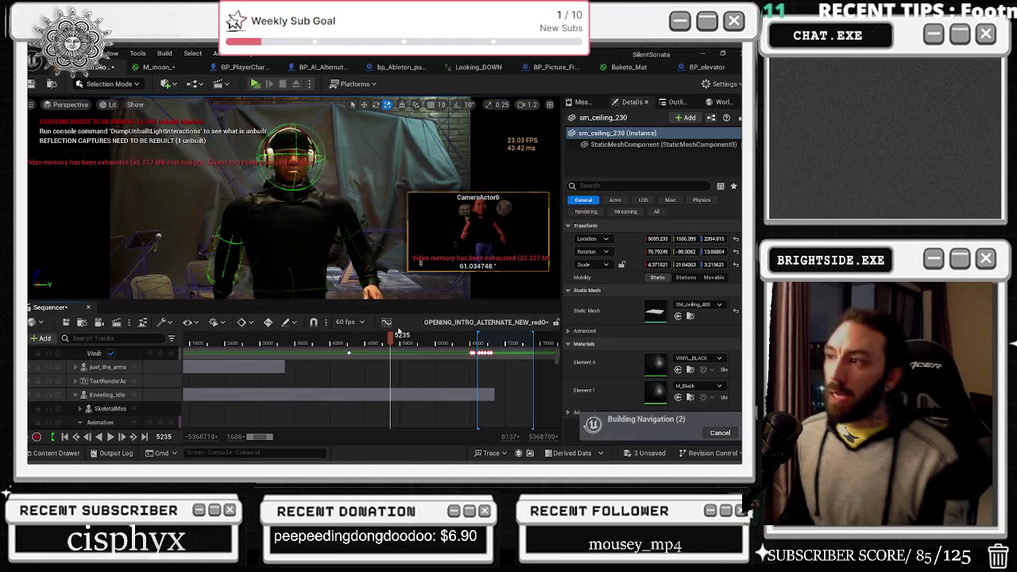
pyautogui.press('Left')
pyautogui.press('Left')
pyautogui.press('Left')
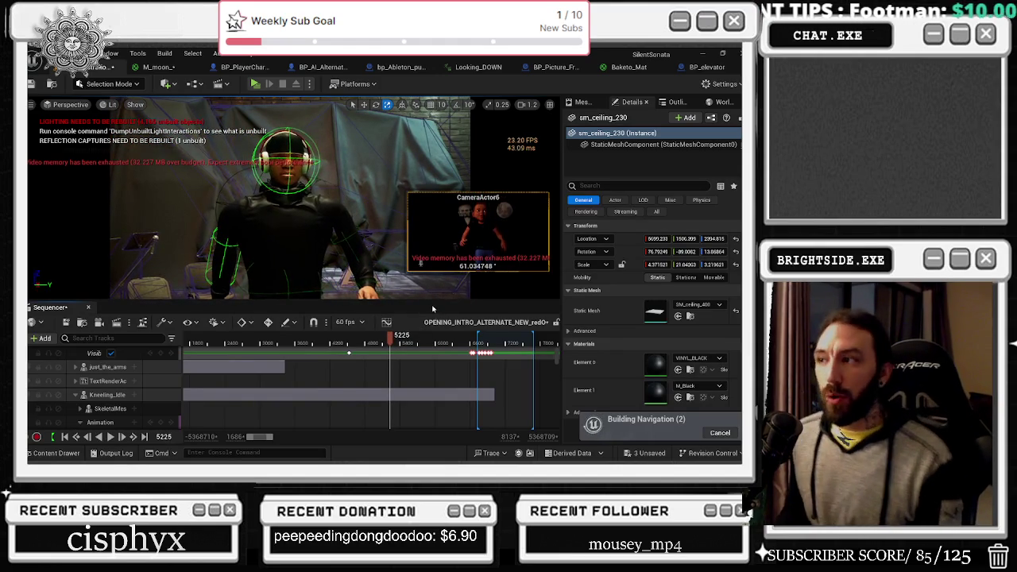
pyautogui.press('Left')
pyautogui.press('Left')
pyautogui.press('Left')
pyautogui.press('Left')
pyautogui.press('Left')
pyautogui.press('Left')
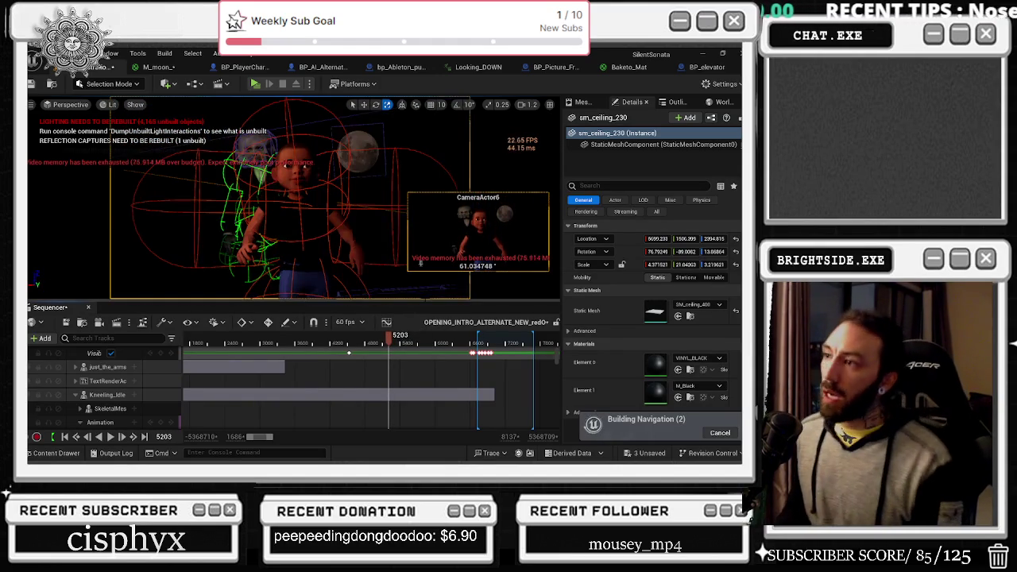
# Slide Plane9 left and higher behind the character, and make the 3D viewport taller.
pyautogui.click(350, 151)
pyautogui.press('w')
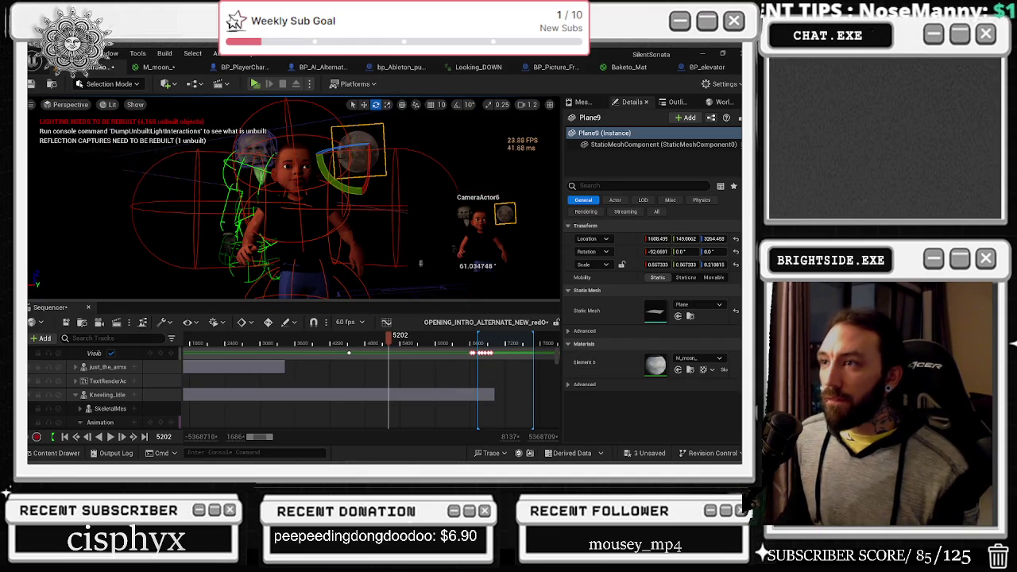
pyautogui.moveTo(340, 150)
pyautogui.mouseDown()
pyautogui.moveTo(219, 163)
pyautogui.moveTo(165, 182)
pyautogui.mouseUp()
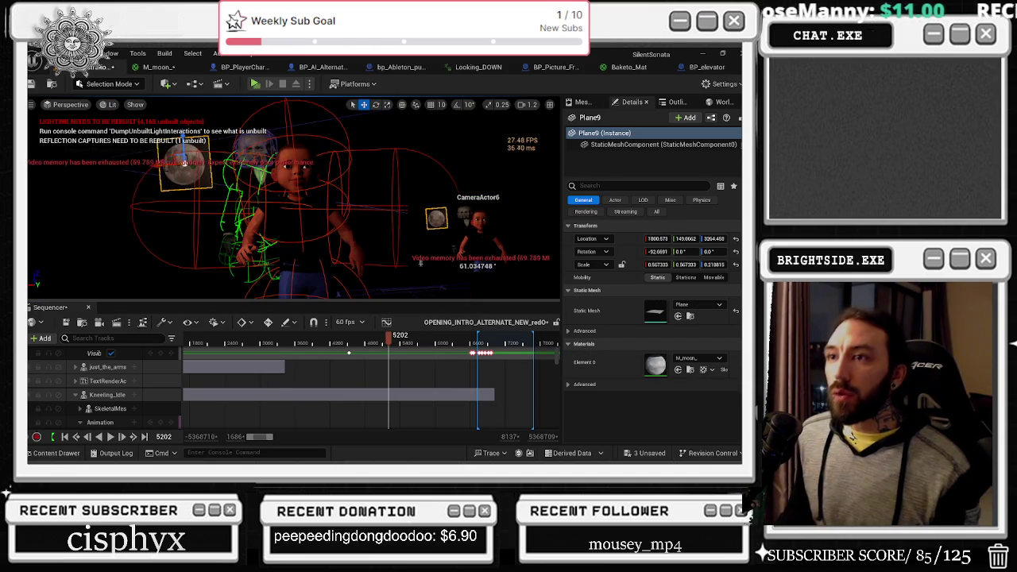
pyautogui.moveTo(182, 150)
pyautogui.mouseDown()
pyautogui.moveTo(184, 111)
pyautogui.moveTo(211, 117)
pyautogui.moveTo(231, 140)
pyautogui.moveTo(221, 105)
pyautogui.mouseUp()
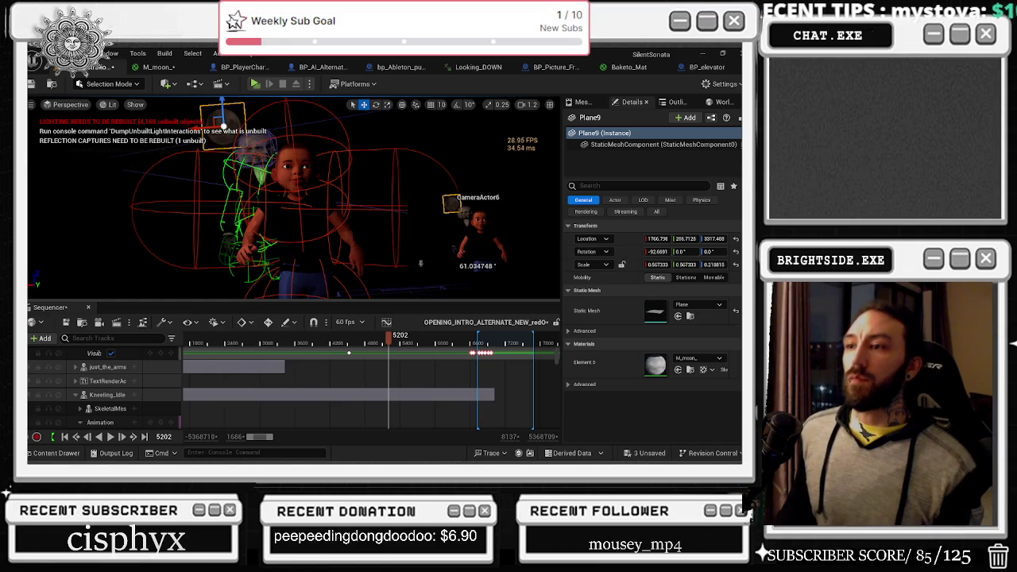
pyautogui.moveTo(332, 302)
pyautogui.mouseDown()
pyautogui.moveTo(332, 343)
pyautogui.moveTo(332, 316)
pyautogui.mouseUp()
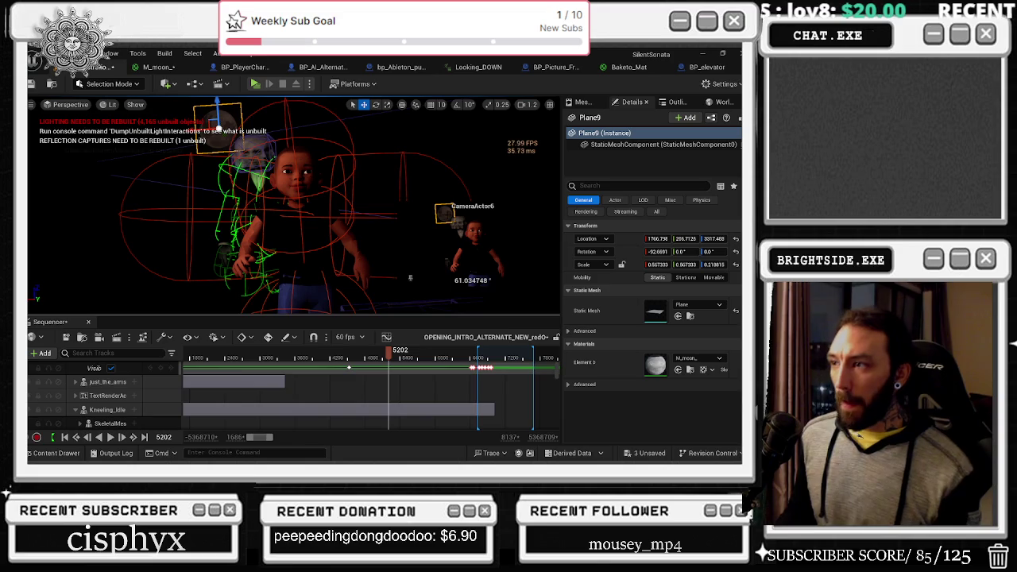
pyautogui.click(227, 357)
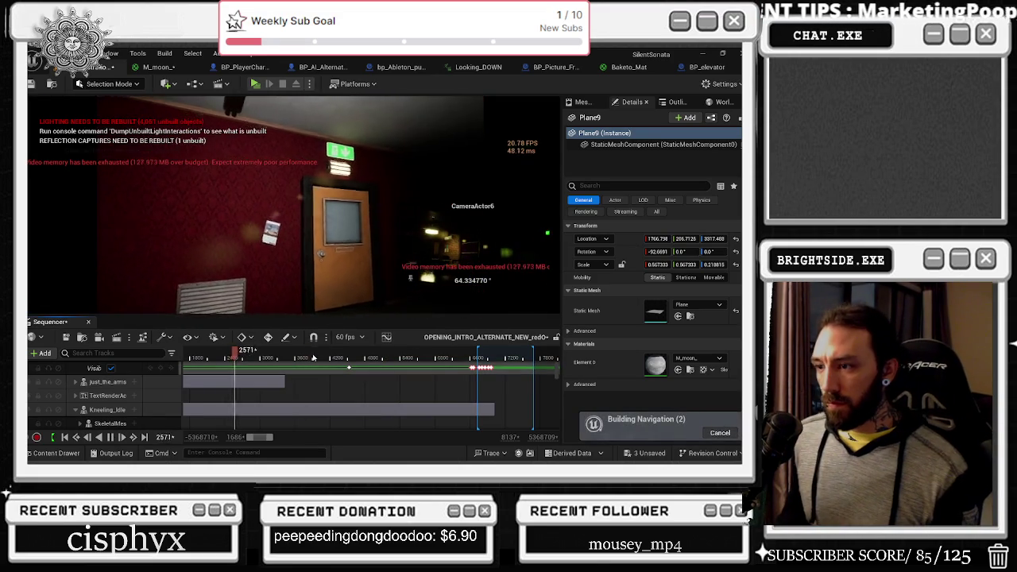
# Play the intro from the elevator scene through the theater shots, stopping at frame 4476.
pyautogui.click(314, 357)
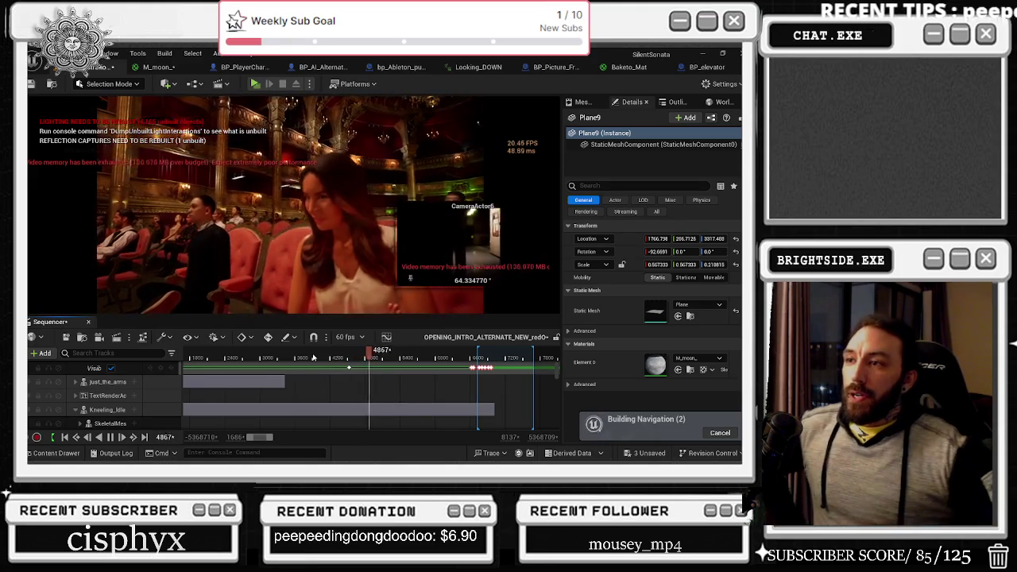
pyautogui.press('XF86AudioRaiseVolume')
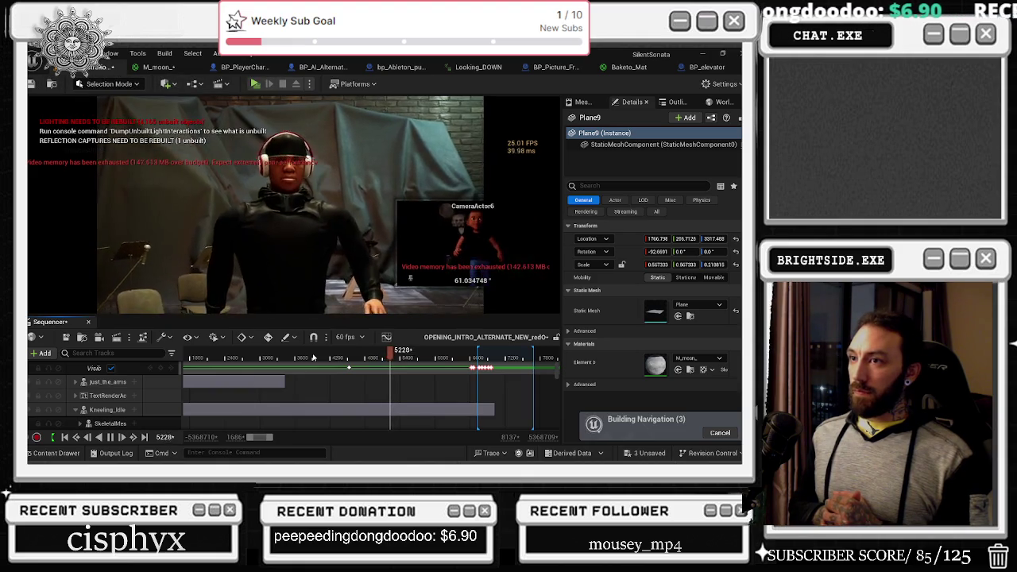
pyautogui.click(373, 355)
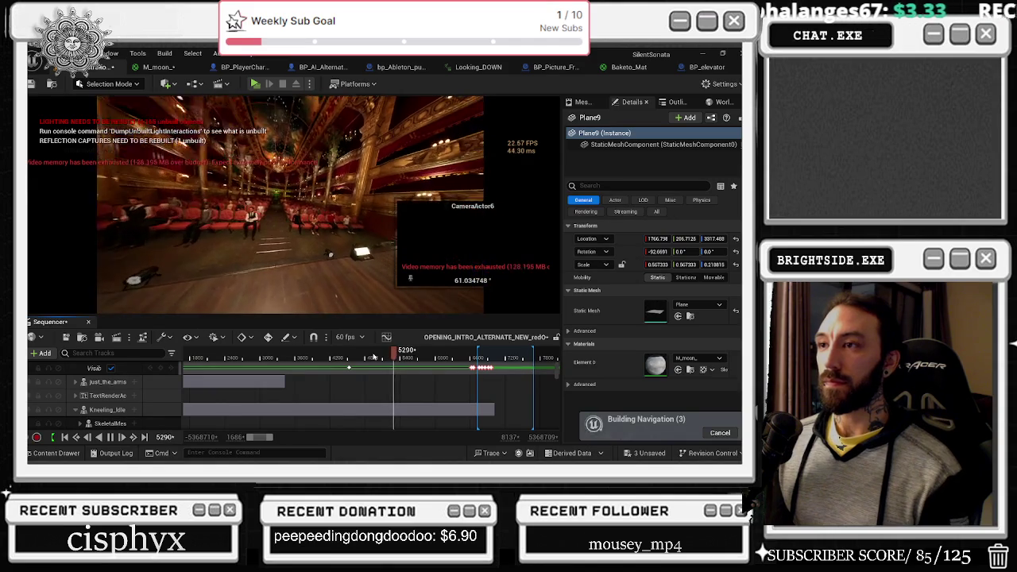
pyautogui.click(352, 357)
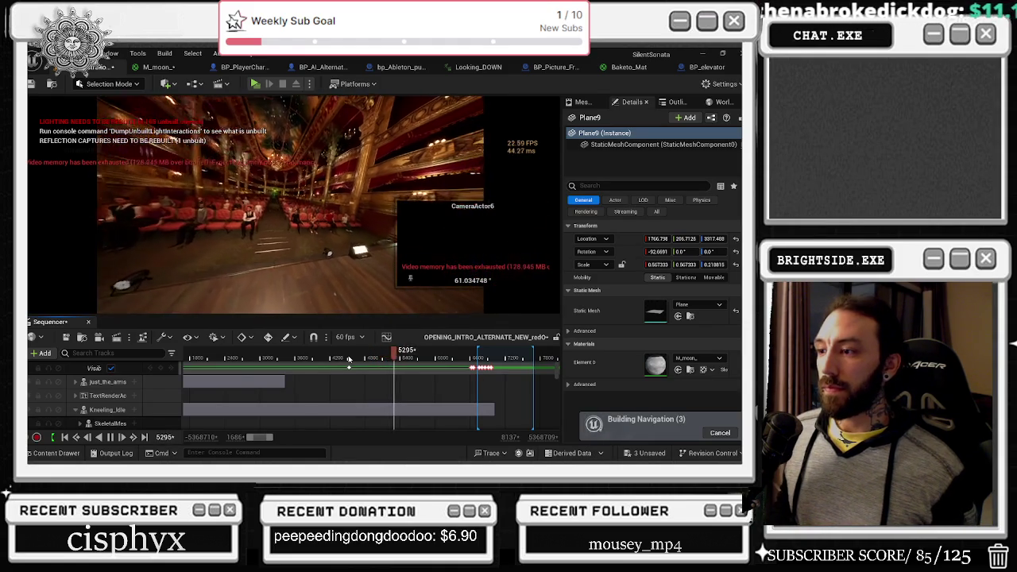
pyautogui.click(347, 358)
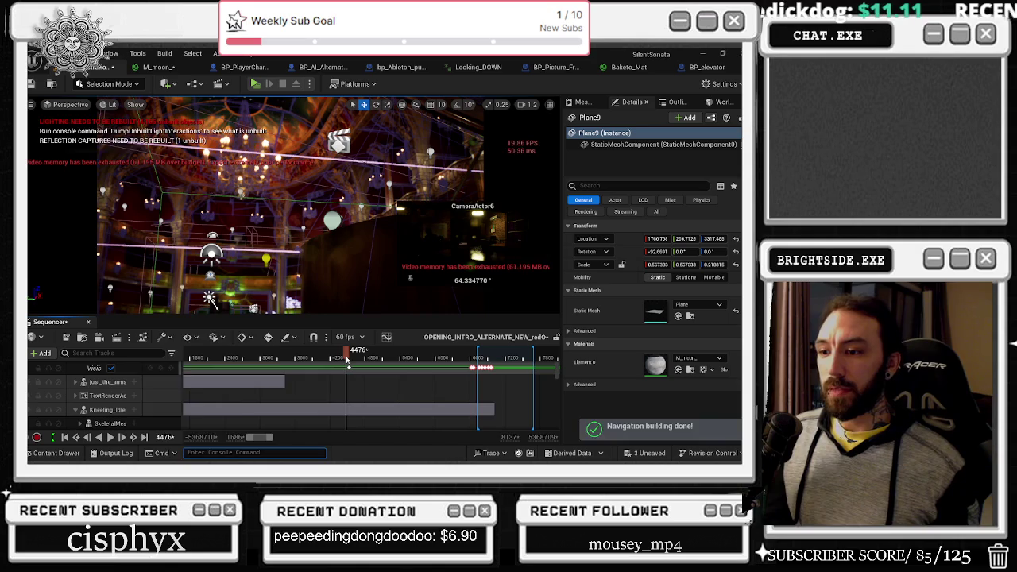
# Run DisableAllScreenMessages from the console to hide warnings, then replay the intro sequence.
pyautogui.press('`')
pyautogui.write('disable all scr')
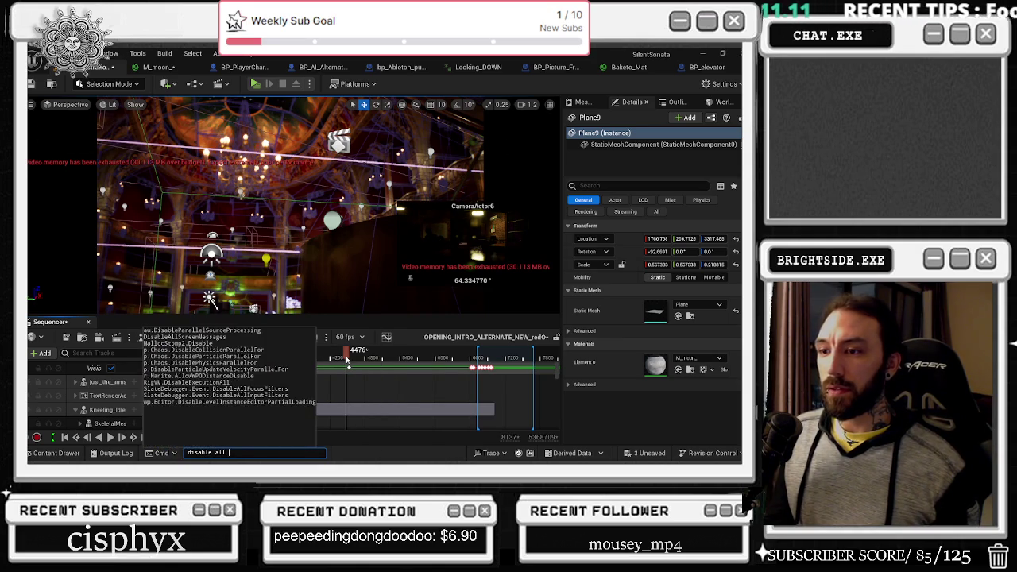
pyautogui.press('Return')
pyautogui.click(311, 358)
pyautogui.press('space')
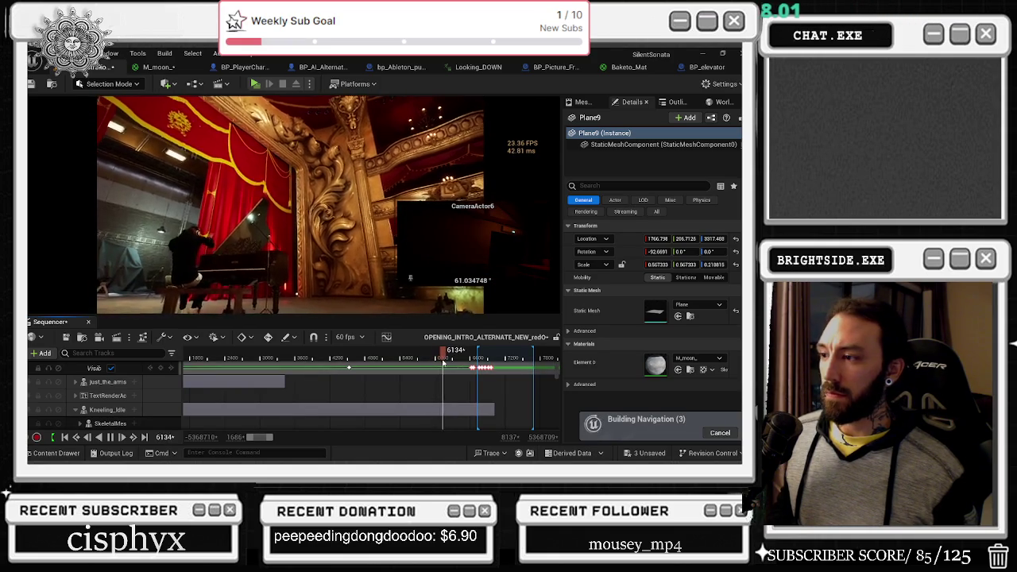
# Scrub back to frame 5910 and select CameraActor6's binding from the camera cut section.
pyautogui.moveTo(444, 363); pyautogui.dragTo(423, 357)
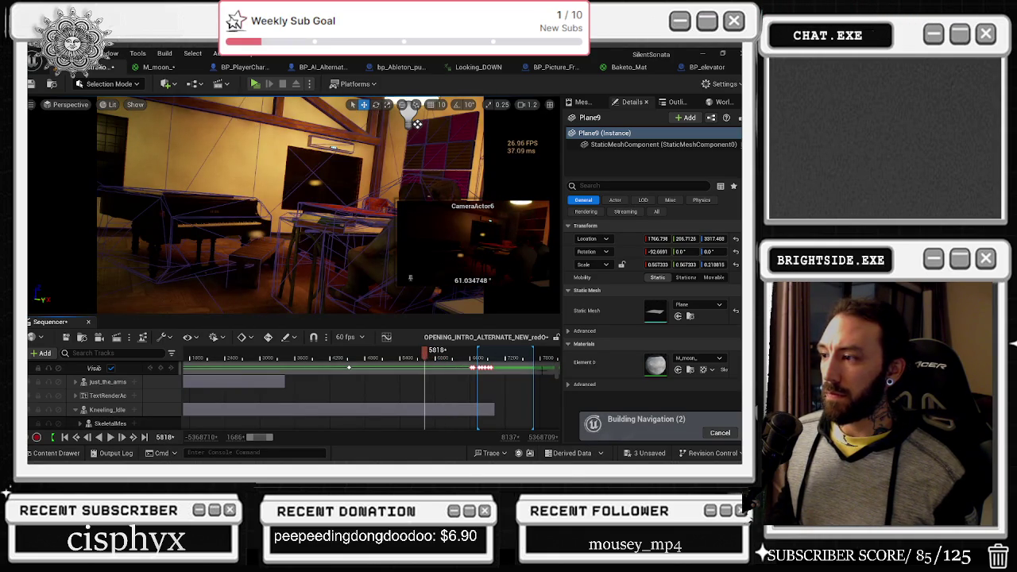
pyautogui.scroll(5, 104, 394)
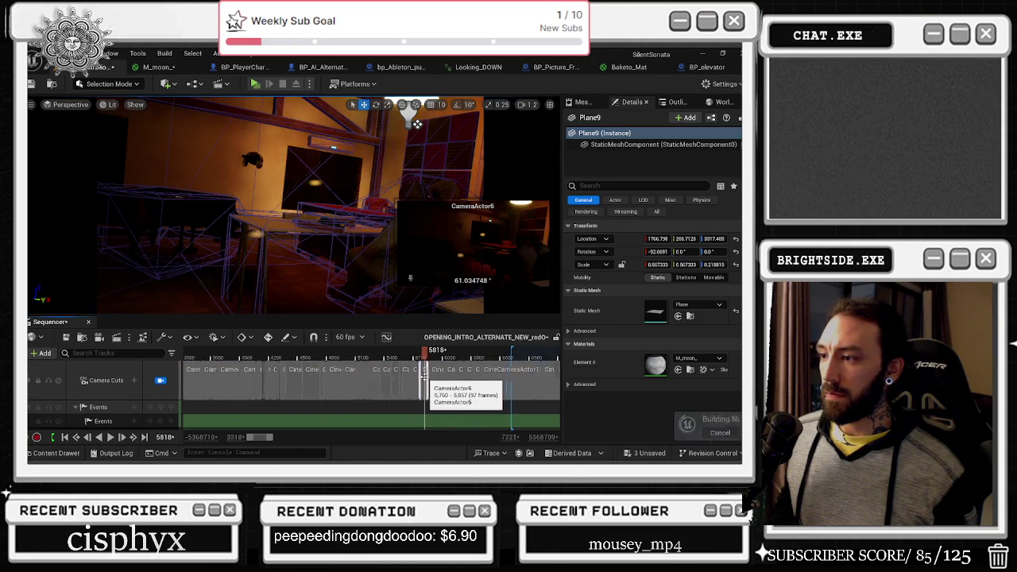
pyautogui.scroll(5, 429, 374)
pyautogui.rightClick(430, 374)
pyautogui.click(447, 362)
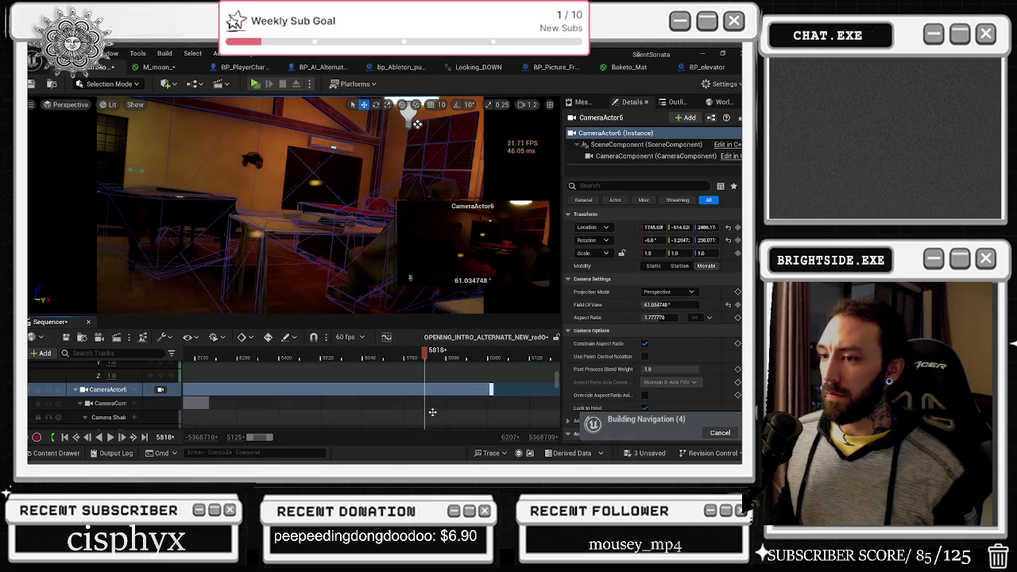
# Preview CameraActor6's shot from frame 5764, stopping at frame 5835 on its yaw rotation keys.
pyautogui.scroll(-2, 299, 411)
pyautogui.scroll(-5, 299, 410)
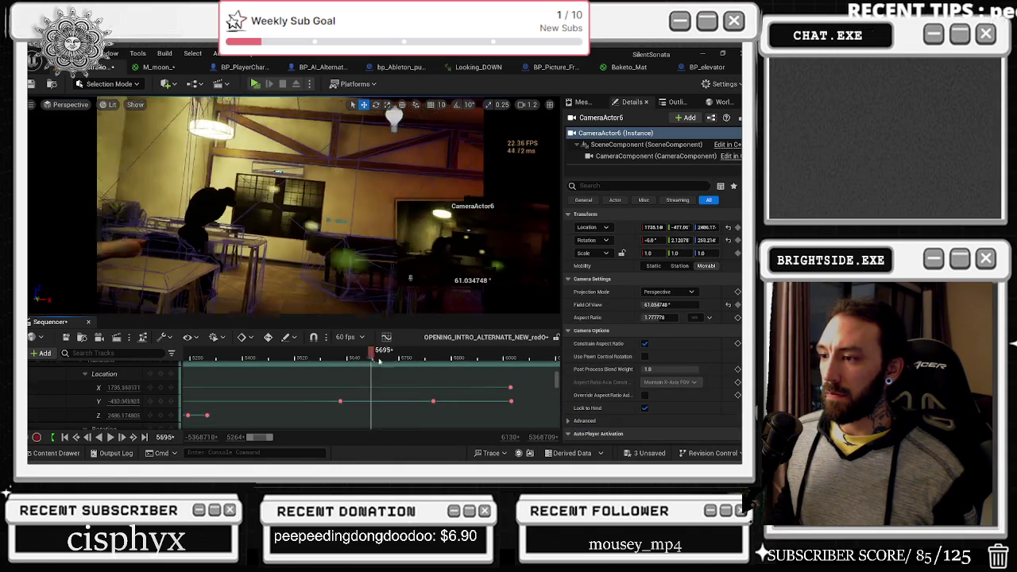
pyautogui.moveTo(425, 353); pyautogui.dragTo(402, 352)
pyautogui.scroll(-4, 437, 395)
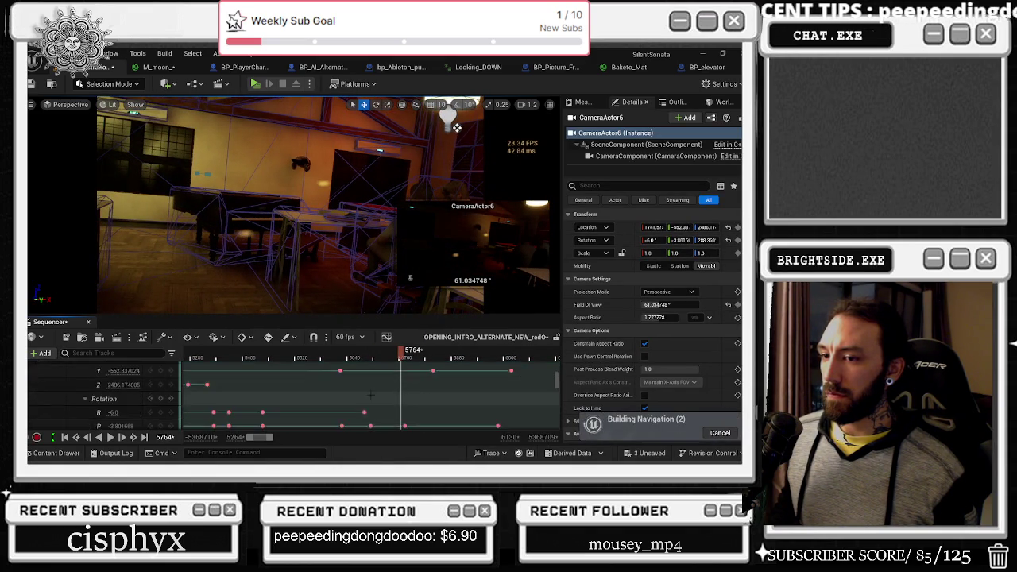
pyautogui.press('Right')
pyautogui.press('Right')
pyautogui.press('Right')
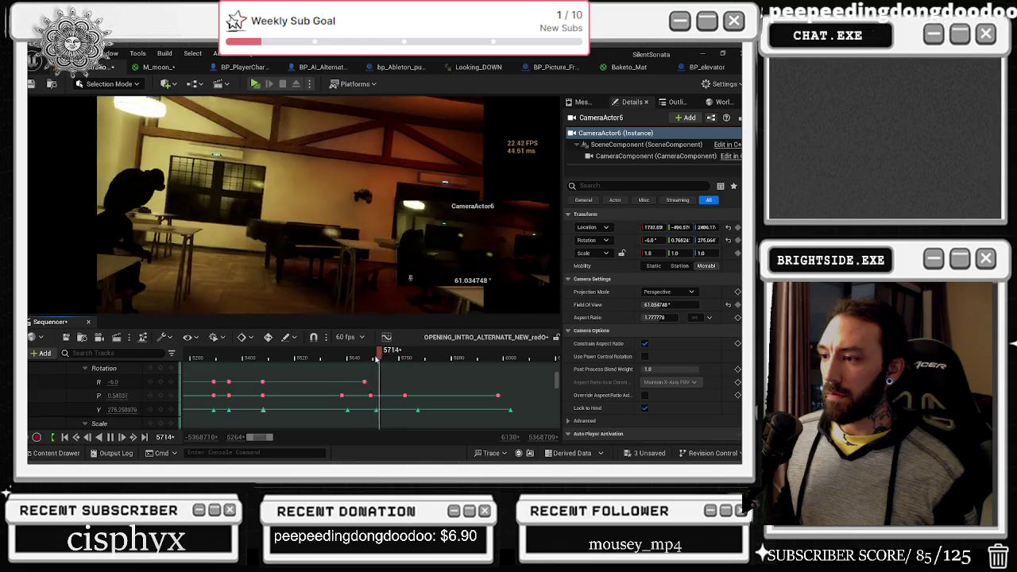
pyautogui.press('space')
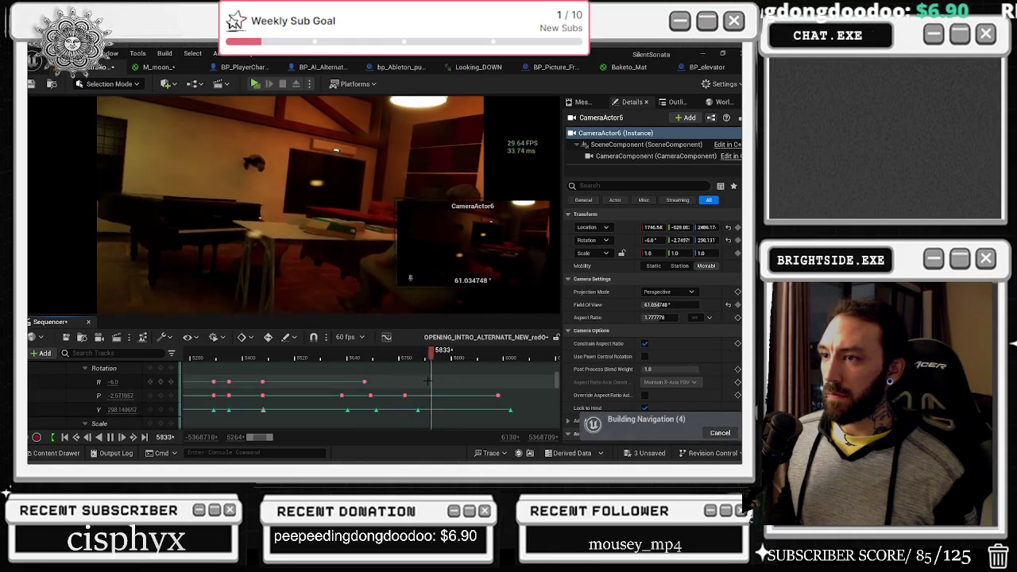
pyautogui.press('Left')
pyautogui.press('Left')
pyautogui.press('Left')
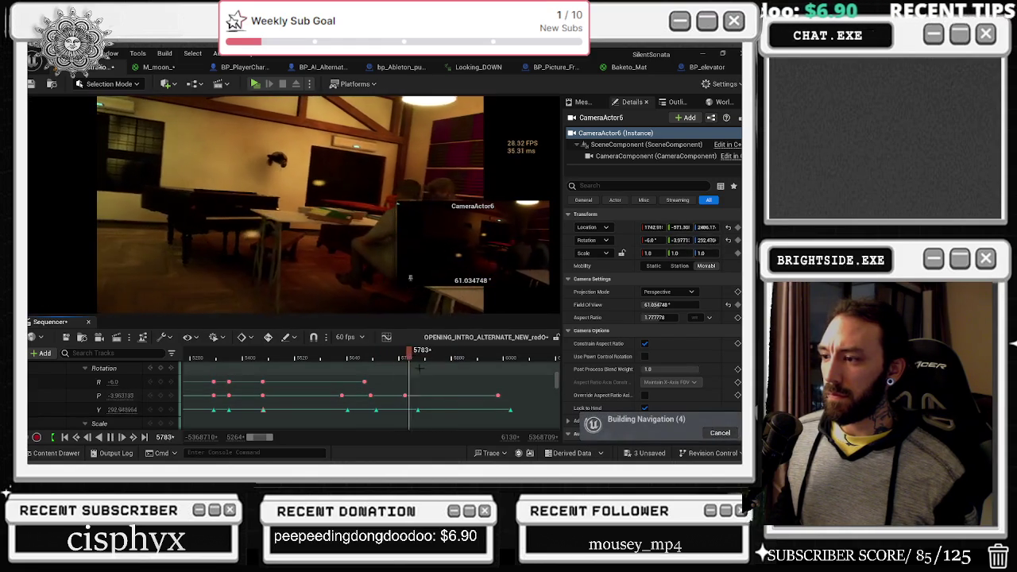
pyautogui.rightClick(419, 412)
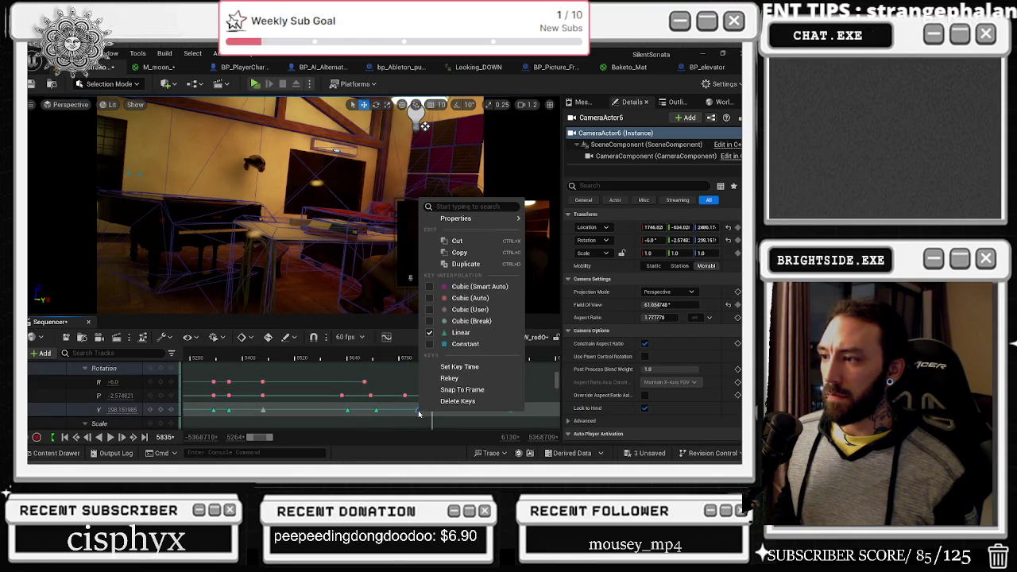
# Set CameraActor6's yaw keys to Cubic (Auto) interpolation and play the shot from frame 5615.
pyautogui.click(471, 298)
pyautogui.click(336, 358)
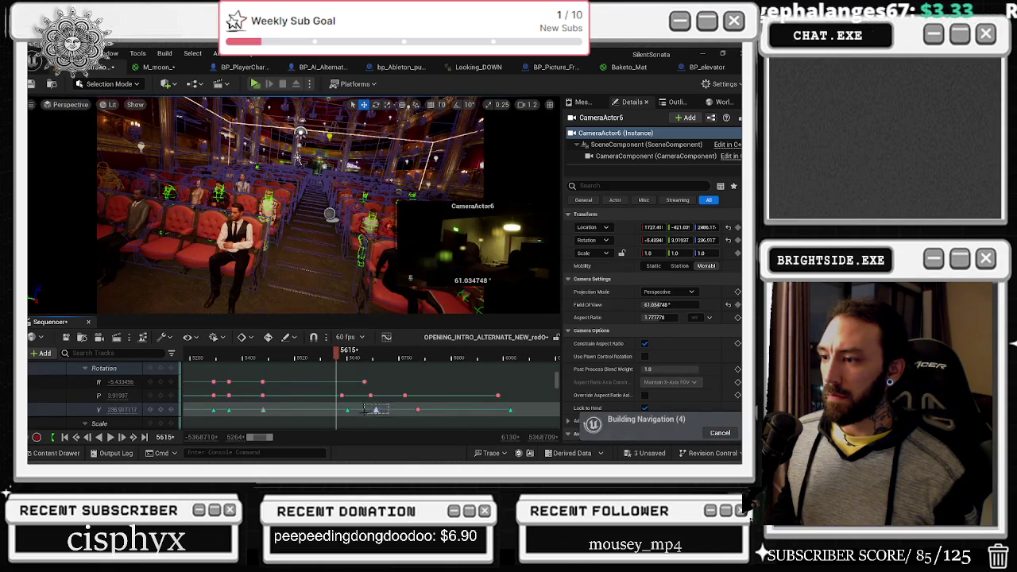
pyautogui.rightClick(376, 409)
pyautogui.click(397, 311)
pyautogui.press('space')
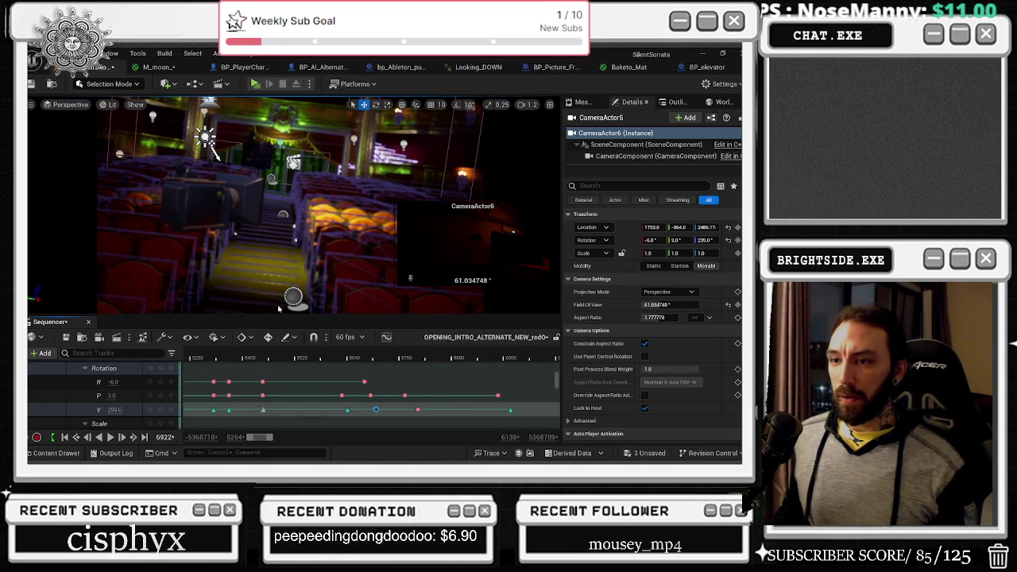
# Jump to frame 5345 and save the intro sequence and the Demonstration_OPERA_MAIN map.
pyautogui.click(219, 360)
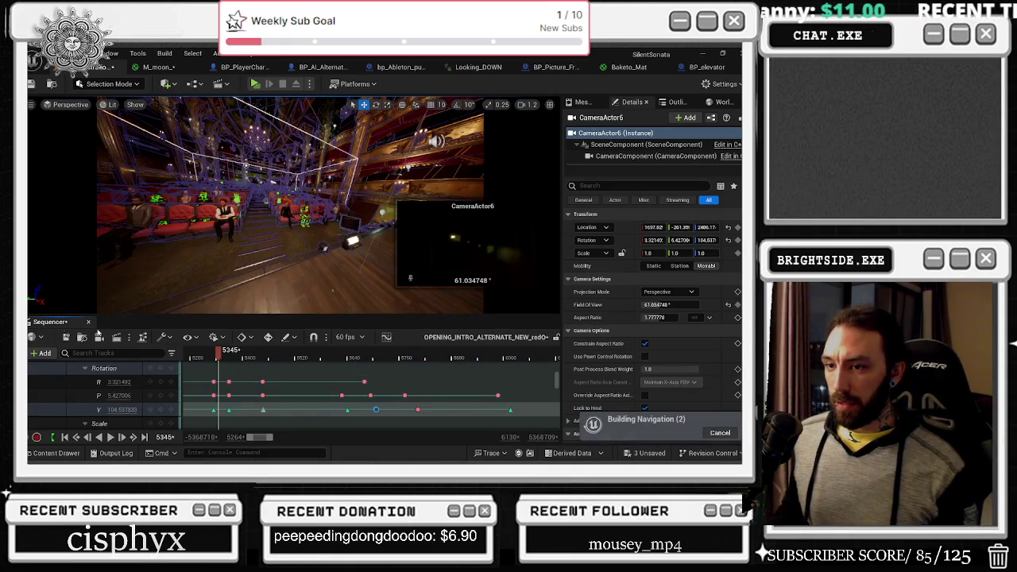
pyautogui.hotkey('ctrl', 's')
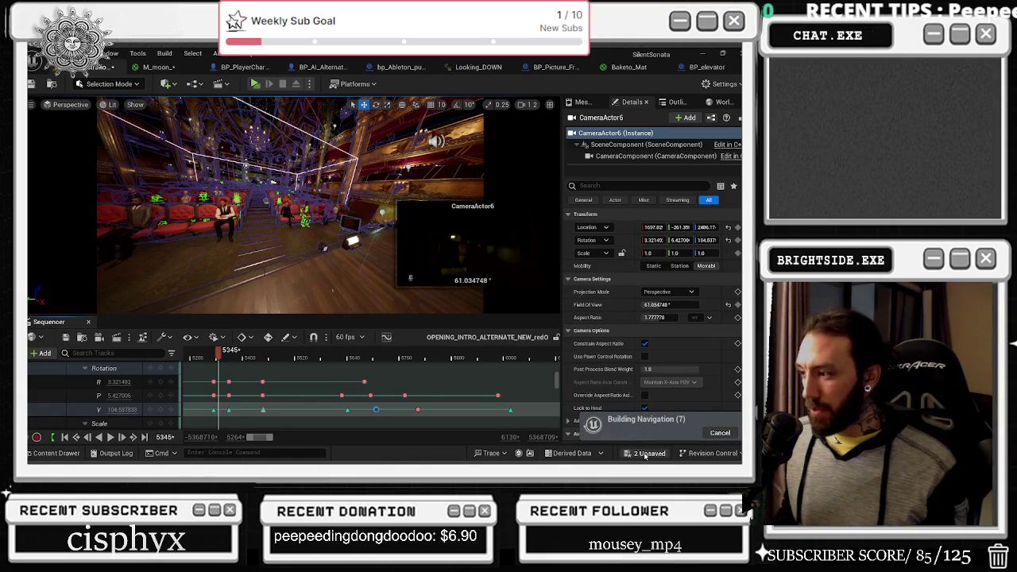
pyautogui.click(647, 453)
pyautogui.click(461, 365)
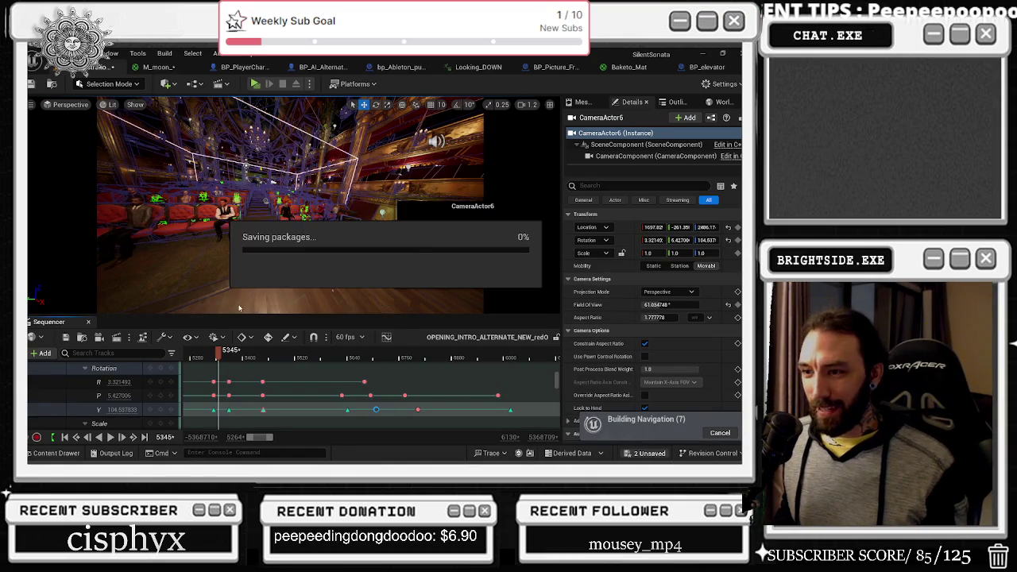
# Switch the viewport to Unlit and set all engine scalability groups to Low.
pyautogui.click(111, 105)
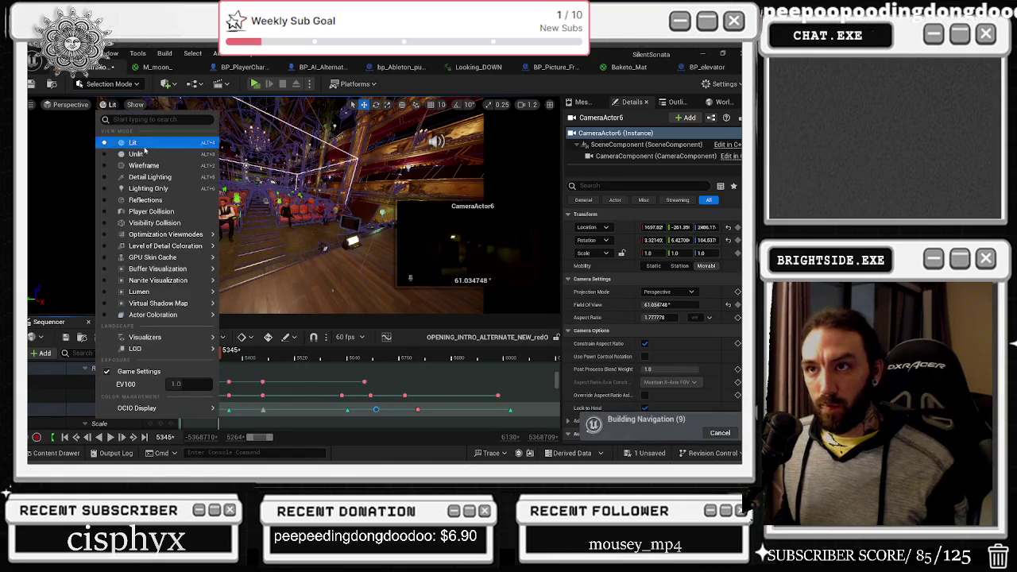
pyautogui.click(209, 165)
pyautogui.click(719, 84)
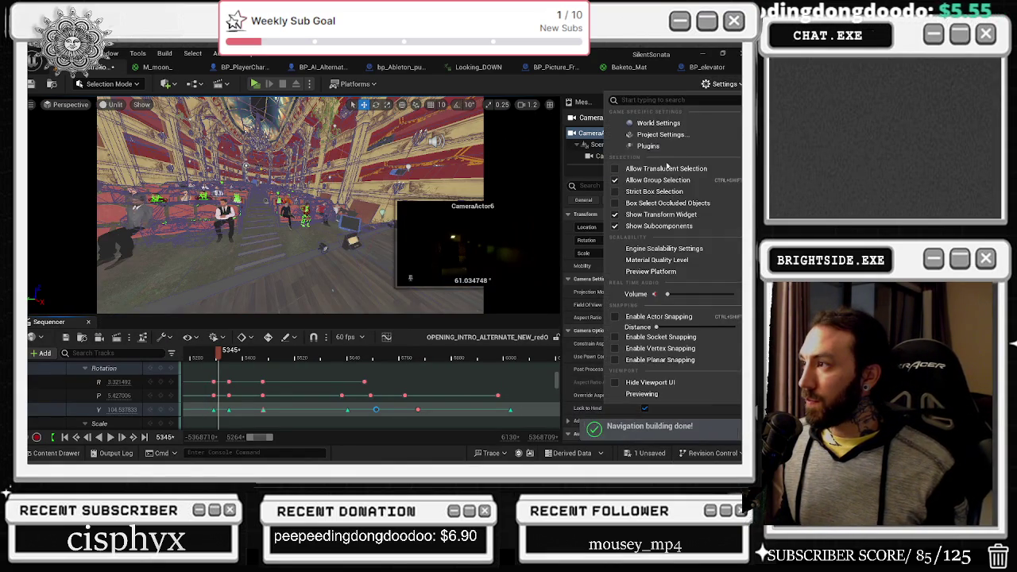
pyautogui.moveTo(668, 249)
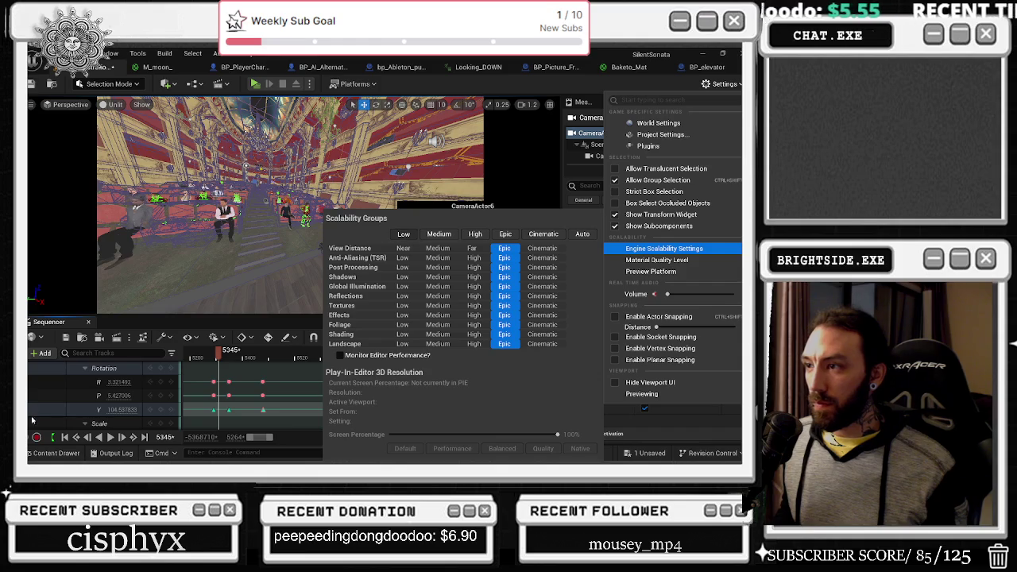
pyautogui.click(404, 234)
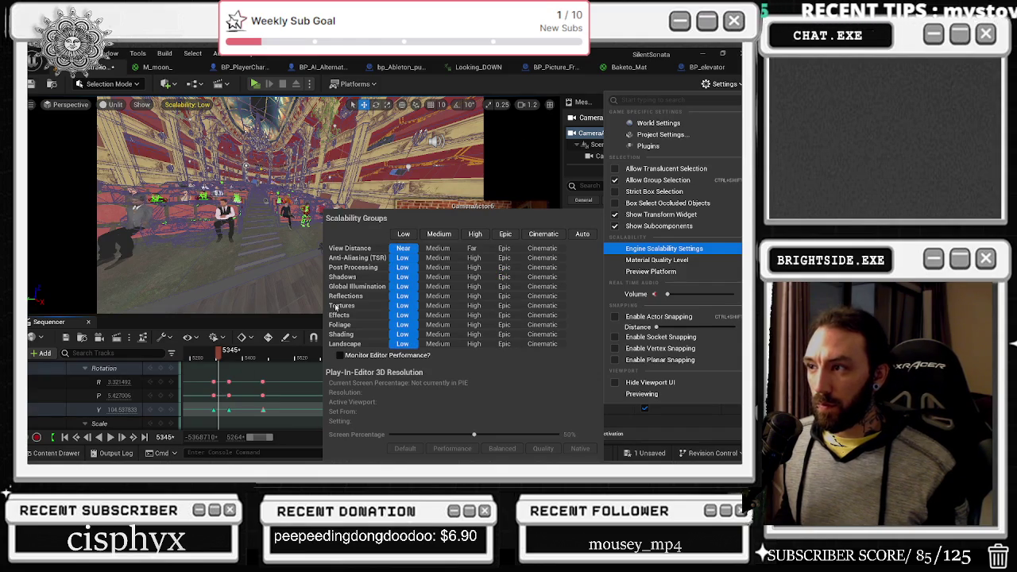
pyautogui.click(146, 366)
pyautogui.scroll(-5, 342, 386)
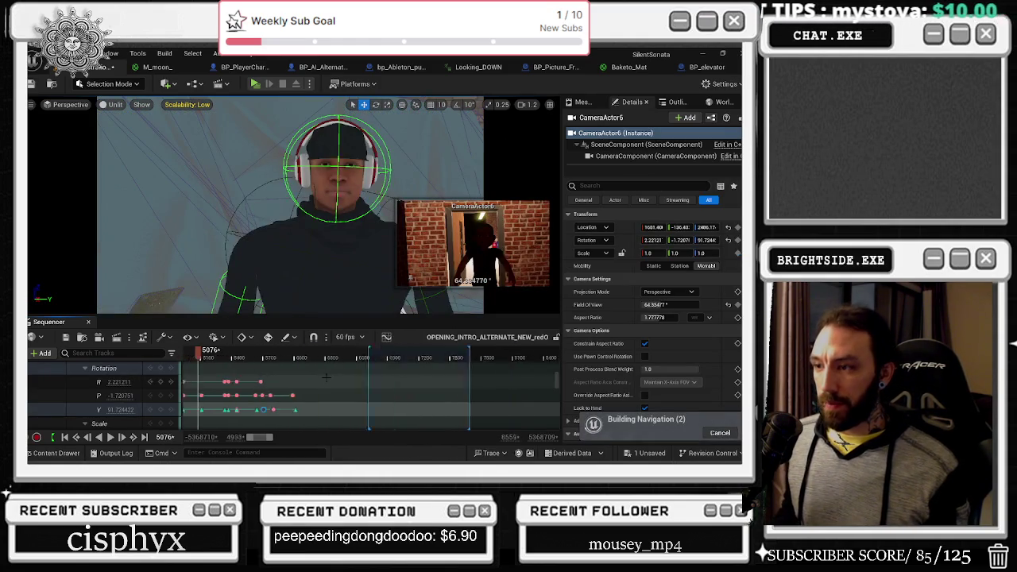
# Move the Sequencer playhead back to frame -1404, the opening rooftop shot.
pyautogui.hscroll(-5, 341, 385)
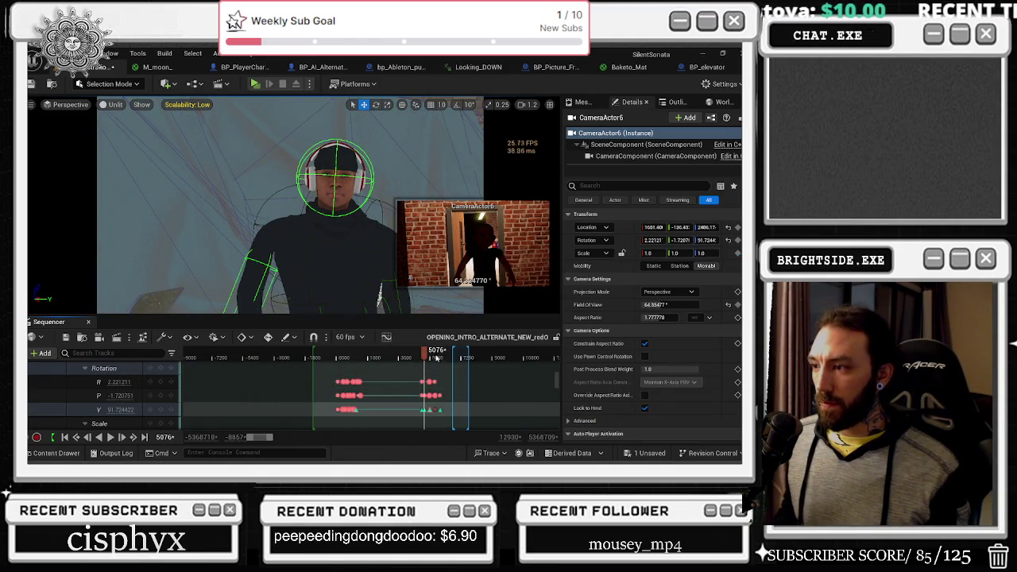
pyautogui.click(314, 358)
pyautogui.moveTo(314, 359); pyautogui.dragTo(314, 359)
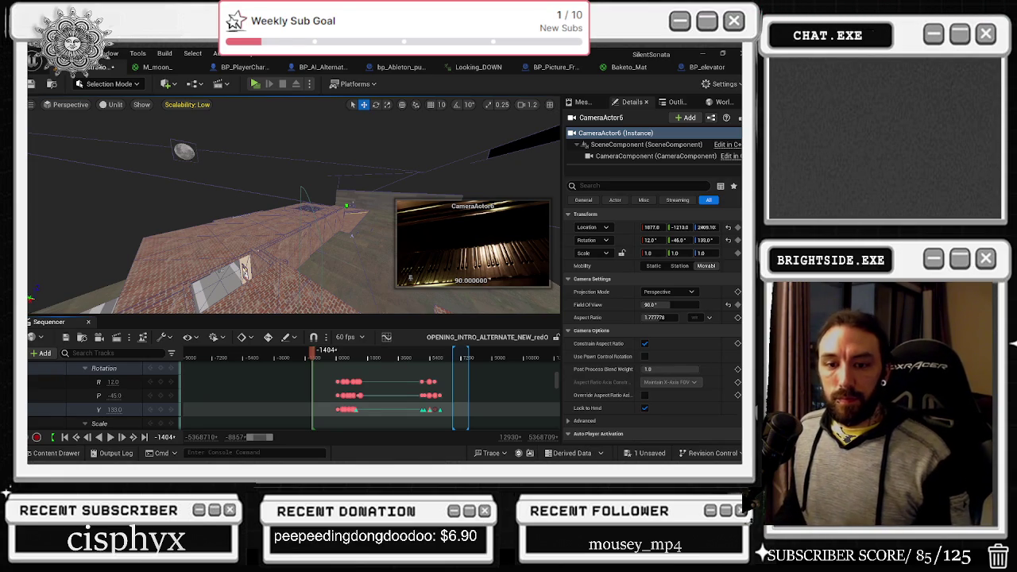
pyautogui.hotkey('ctrl', 'shift', 'Escape')
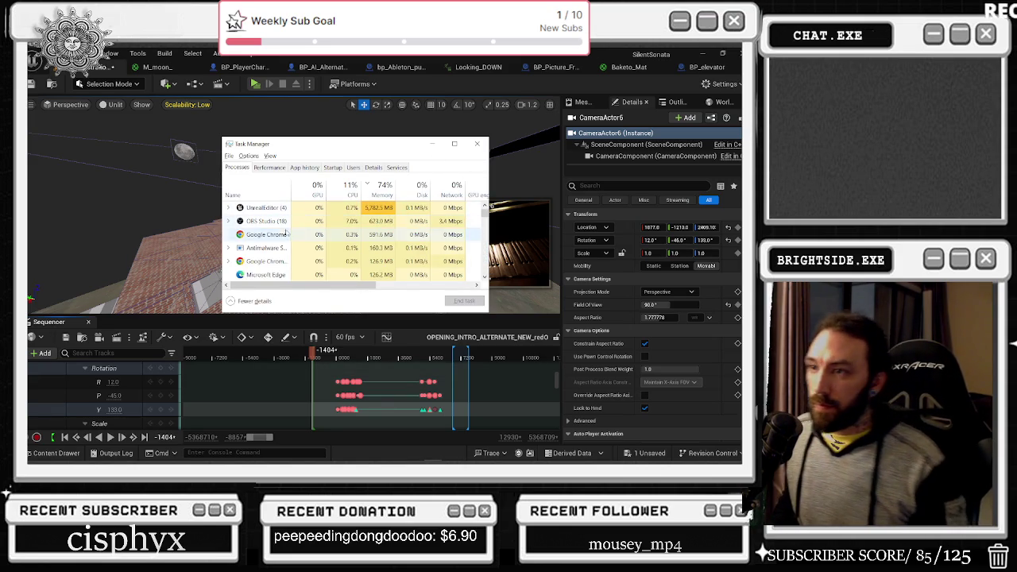
pyautogui.scroll(-1, 286, 253)
pyautogui.scroll(-2, 299, 227)
pyautogui.scroll(1, 299, 227)
pyautogui.click(477, 144)
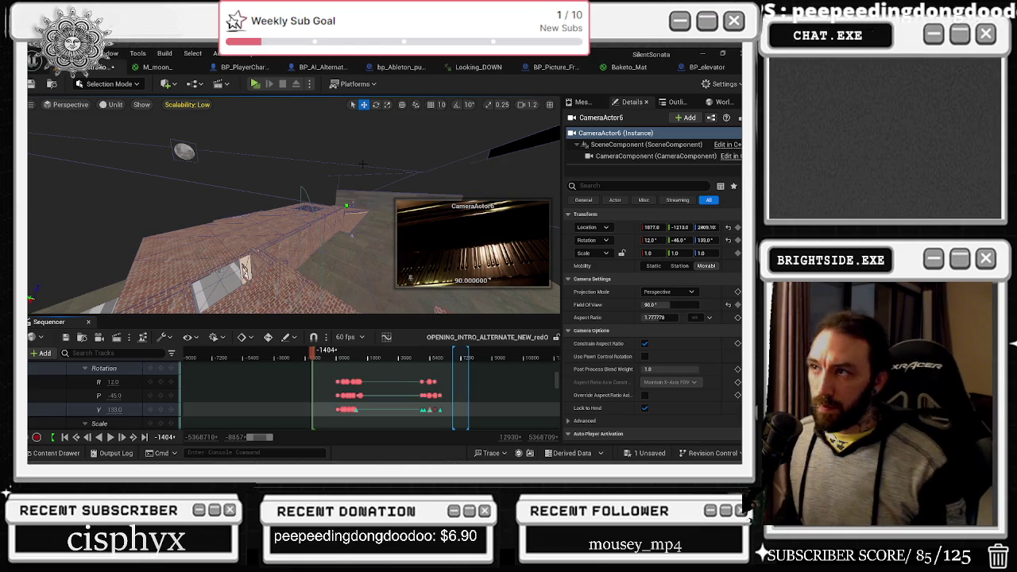
pyautogui.hotkey('ctrl', 's')
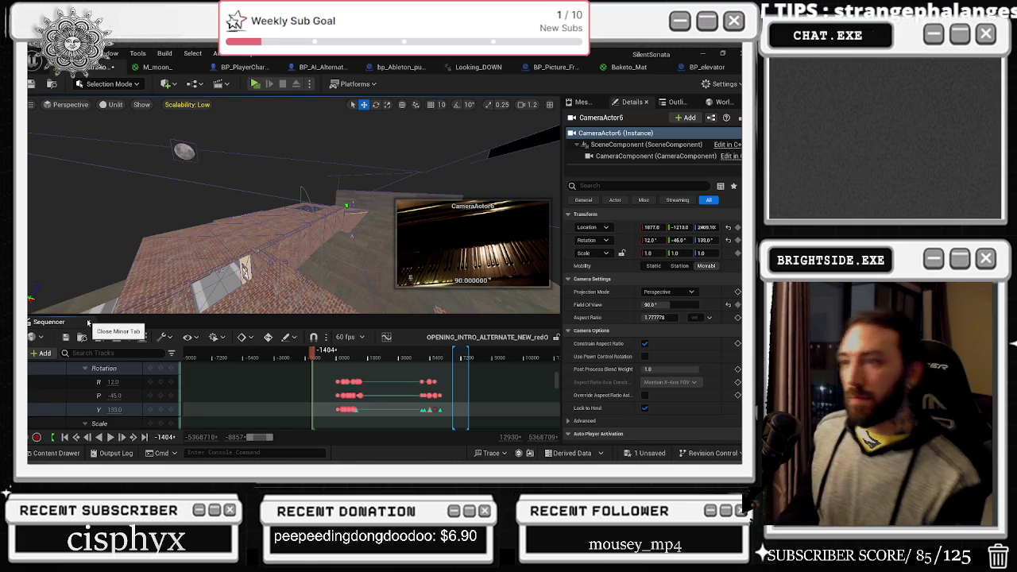
pyautogui.click(116, 318)
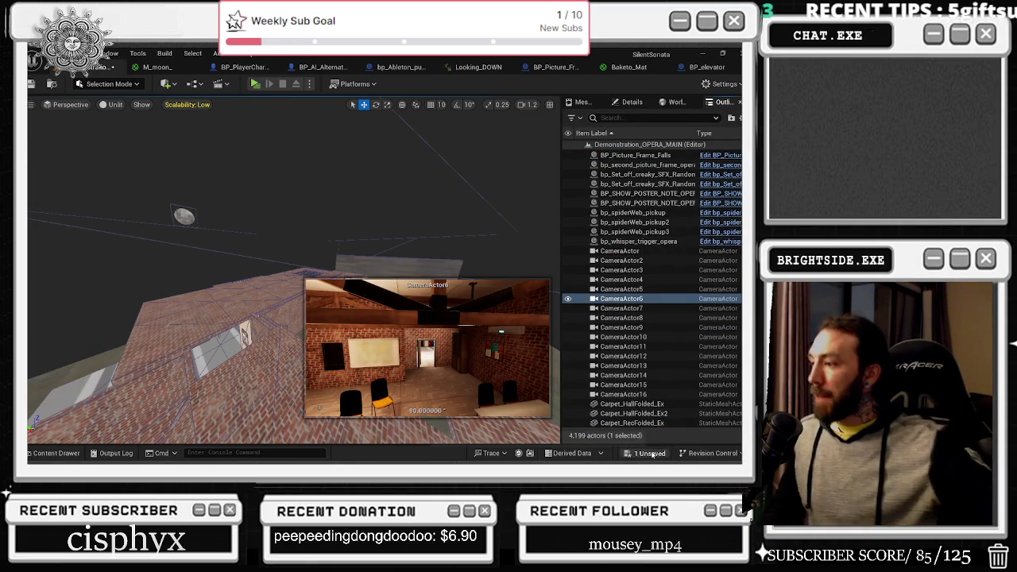
# Save the remaining unsaved package, close M_moon, and show the BP_AI_Alternative enemy blueprint's event graph.
pyautogui.click(650, 453)
pyautogui.click(468, 366)
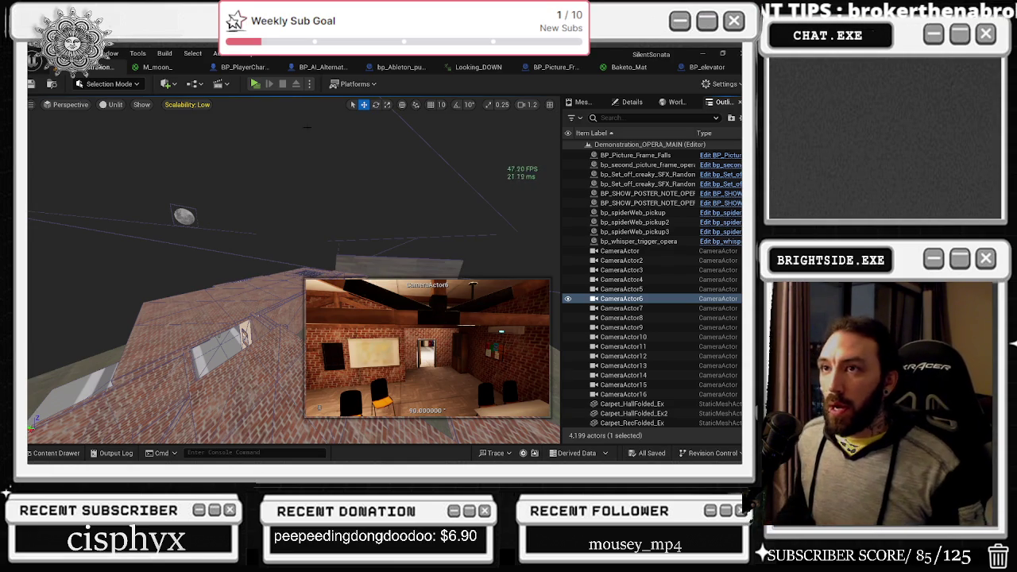
pyautogui.click(193, 67)
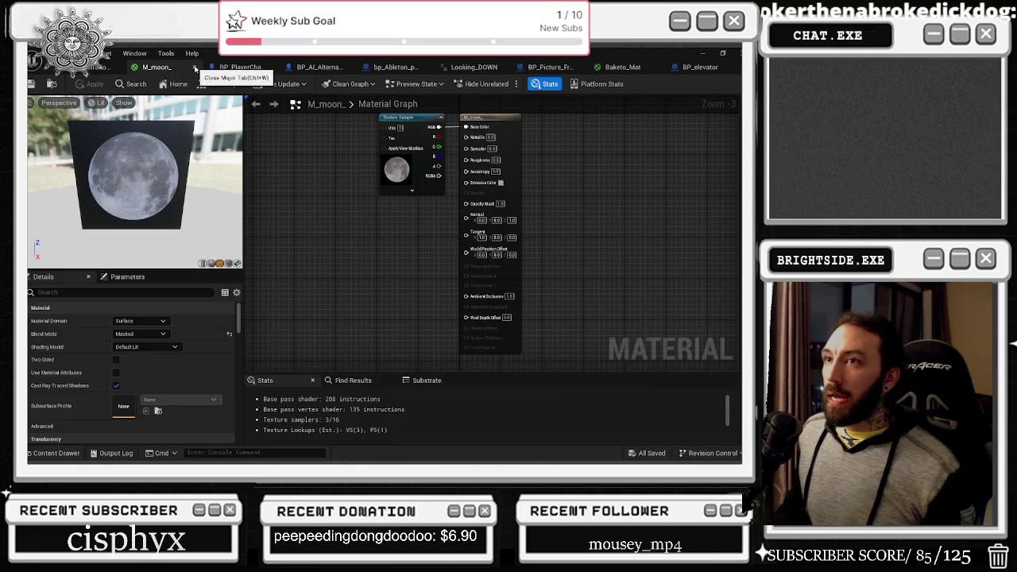
pyautogui.click(179, 67)
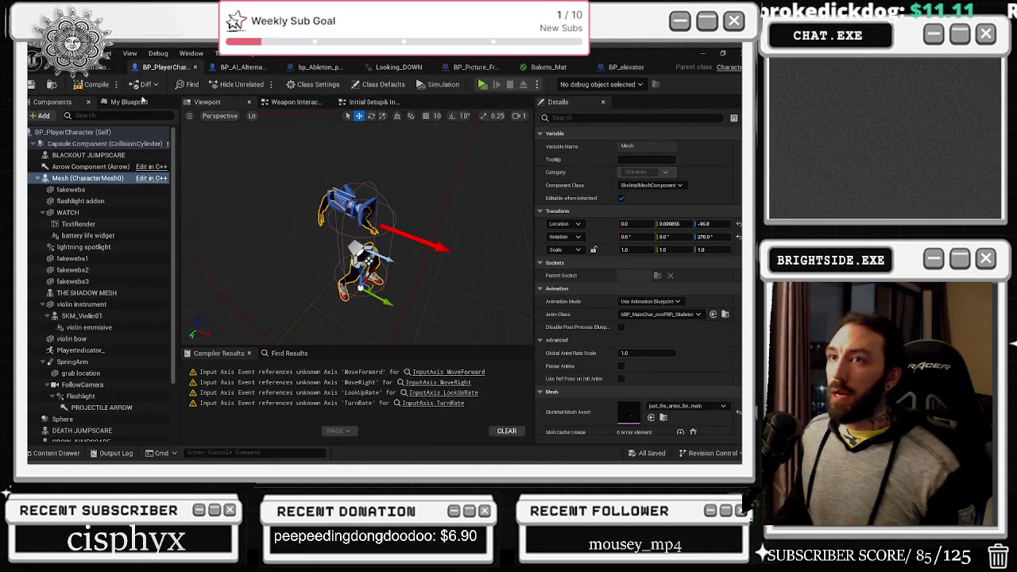
pyautogui.click(238, 67)
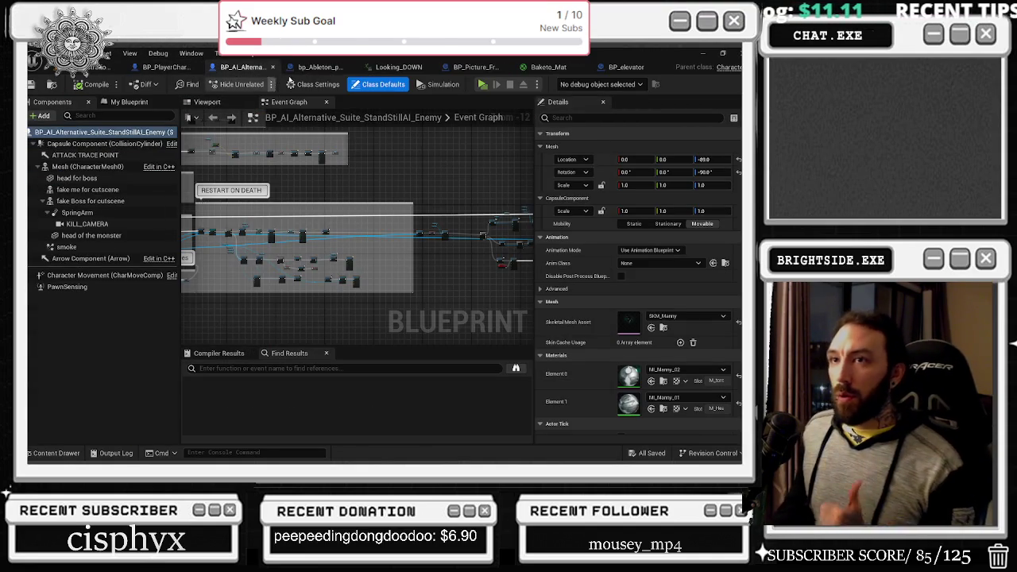
# Close the Looking_DOWN, Baketo_Mat and BP_elevator editor tabs.
pyautogui.click(313, 69)
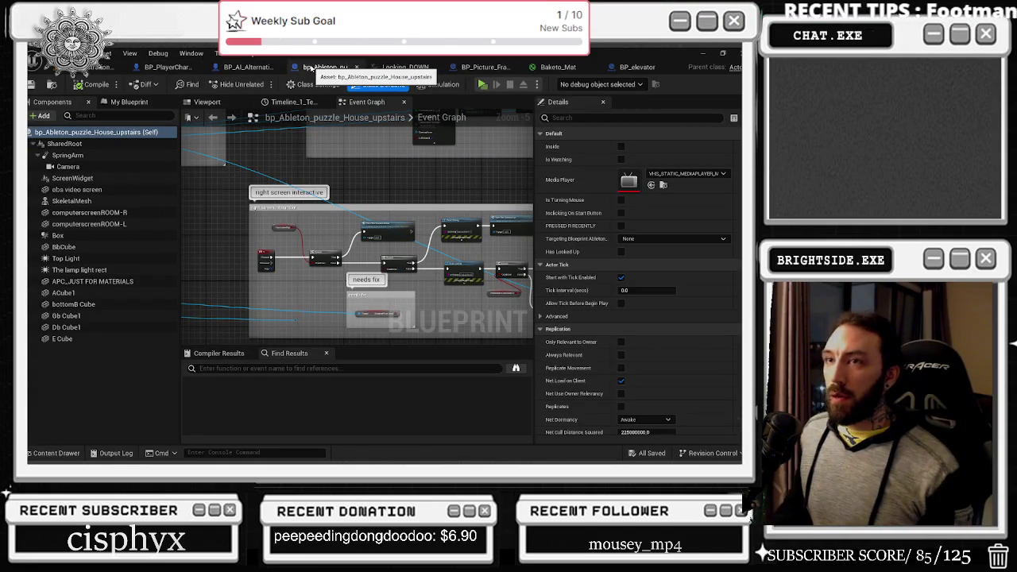
pyautogui.click(423, 68)
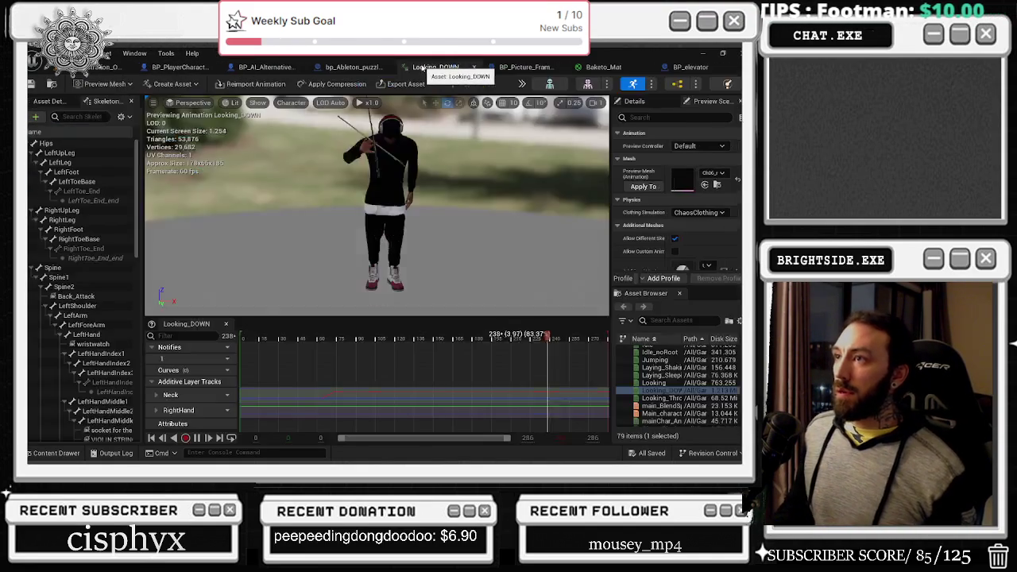
pyautogui.click(475, 67)
pyautogui.click(570, 70)
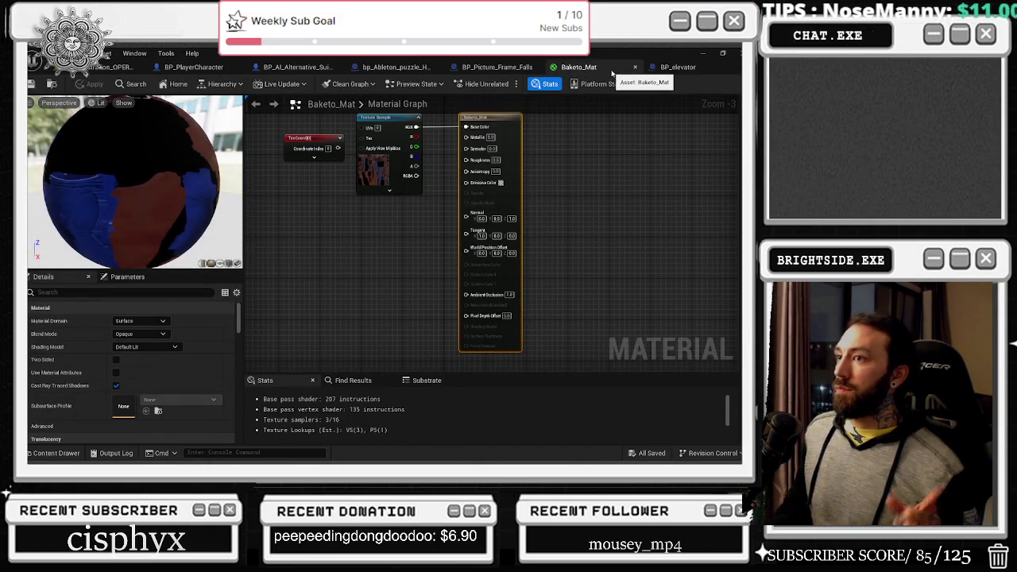
pyautogui.click(672, 68)
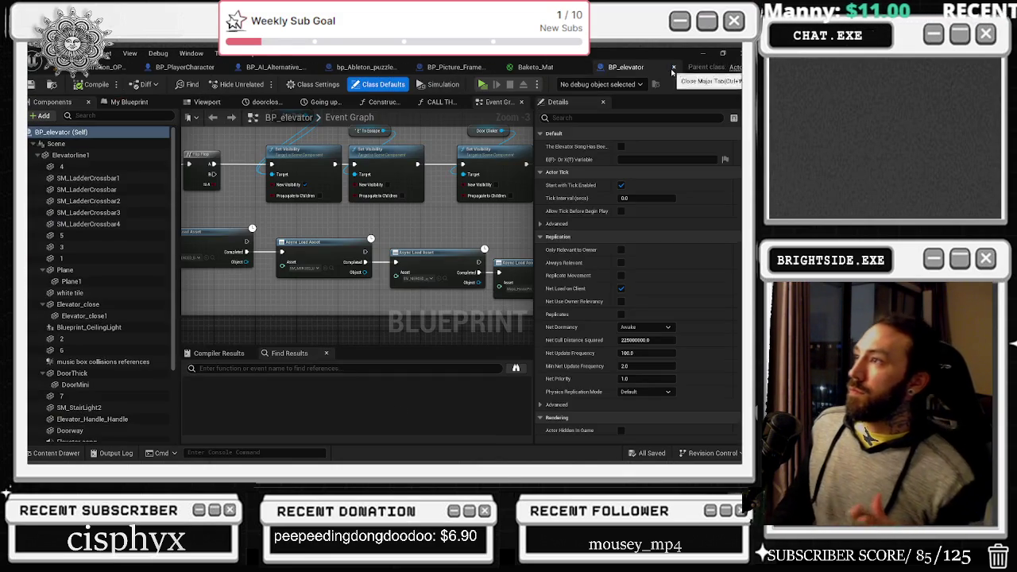
pyautogui.click(587, 68)
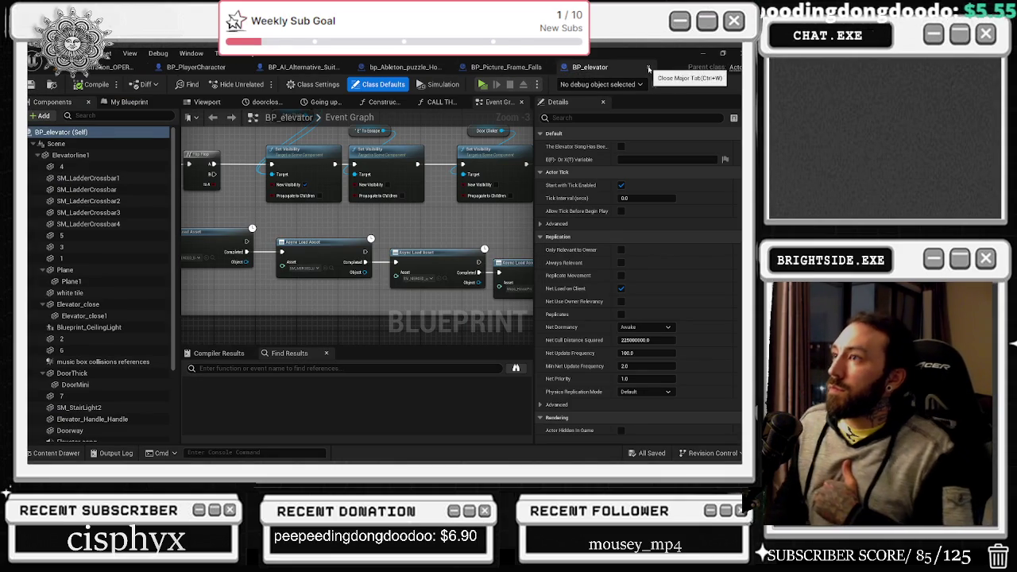
pyautogui.click(628, 68)
# Save BP_Picture_Frame_Falls, view the Ableton puzzle blueprint's components, and return to the level view.
pyautogui.click(31, 84)
pyautogui.click(401, 67)
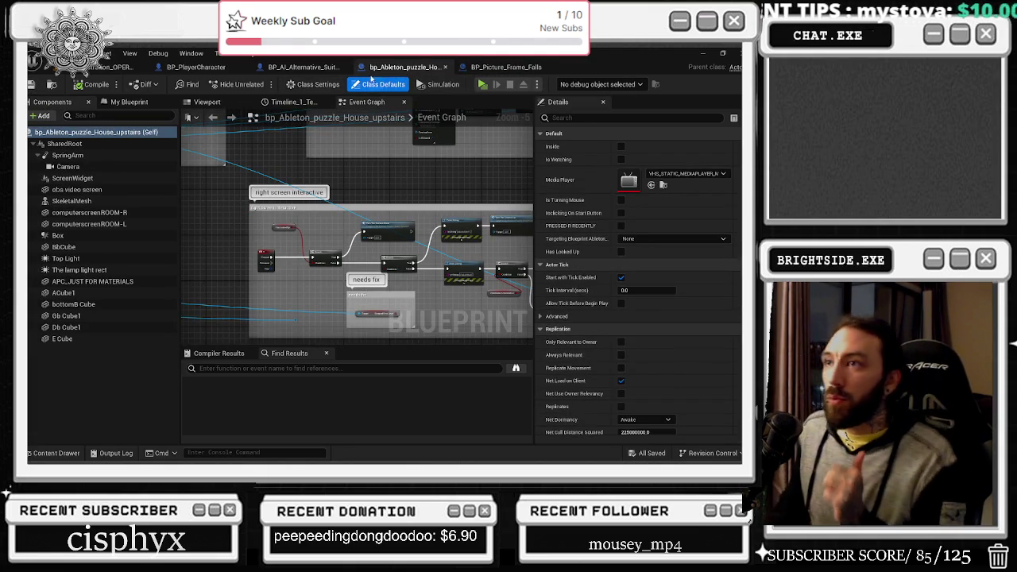
pyautogui.click(216, 102)
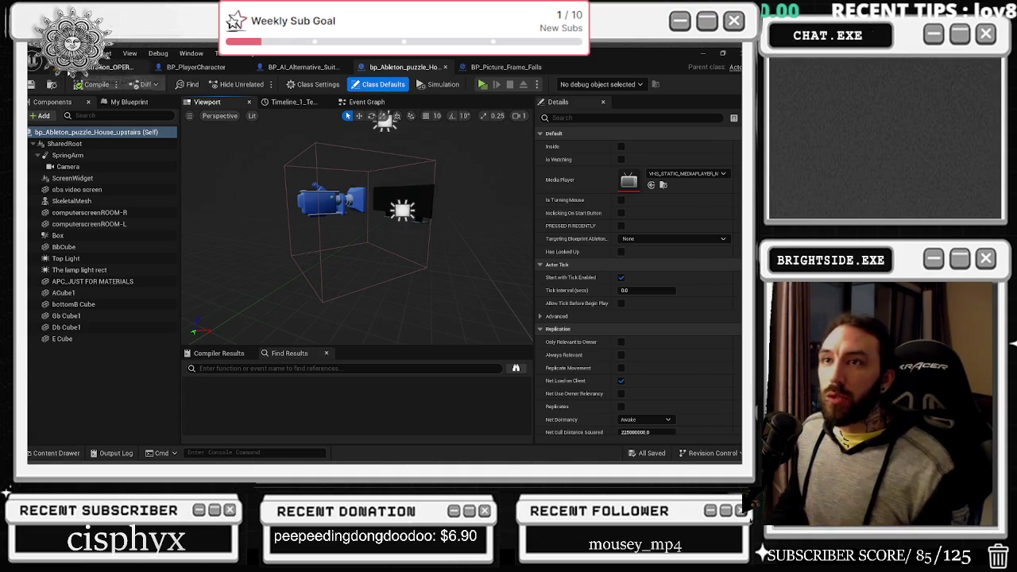
pyautogui.click(111, 70)
pyautogui.press('f')
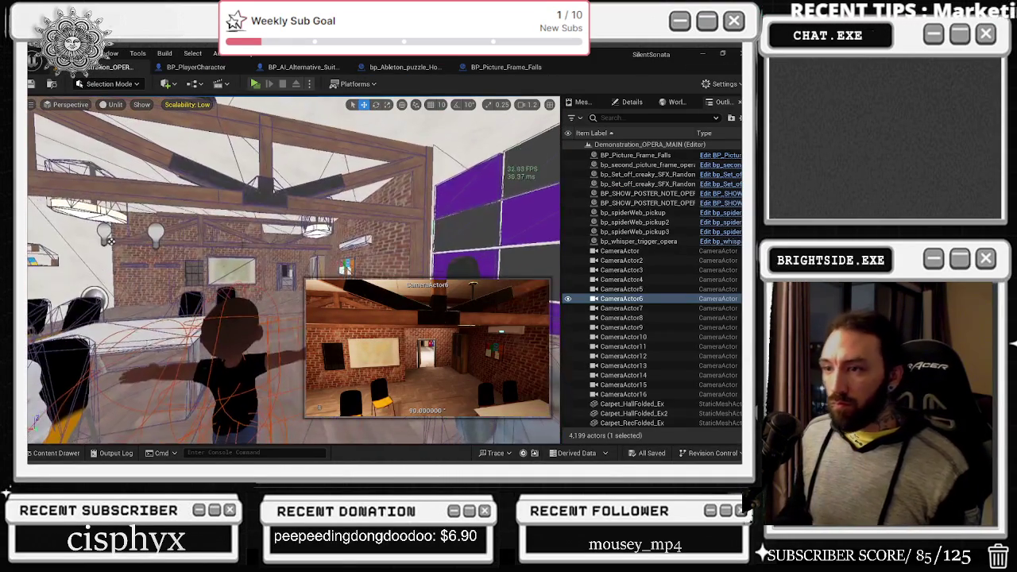
# In the level blueprint, move Walk3 and NS_Dripping_Slow left and place Walk5 below Walk4.
pyautogui.moveTo(253, 245); pyautogui.dragTo(198, 222)
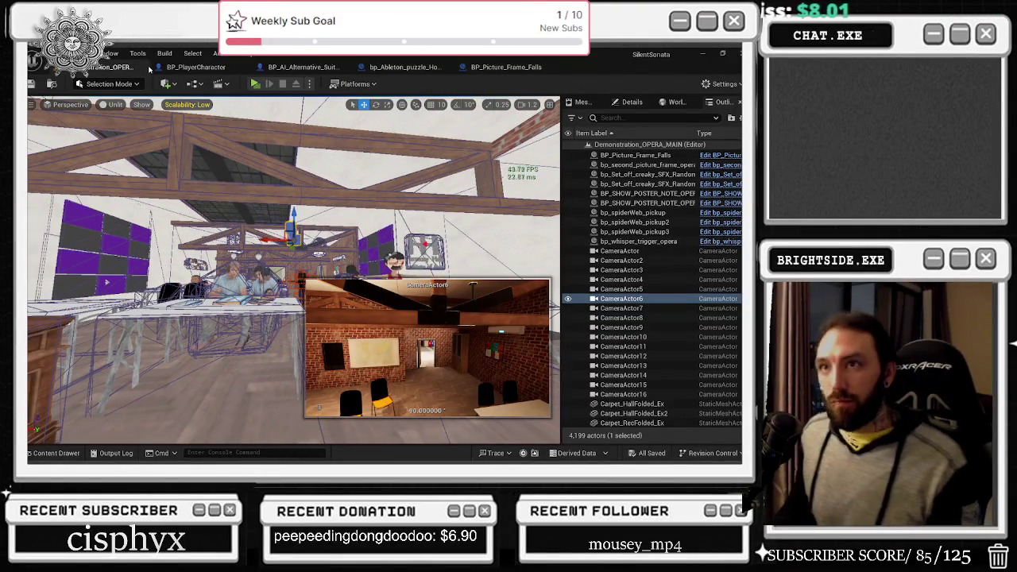
pyautogui.click(187, 84)
pyautogui.click(235, 155)
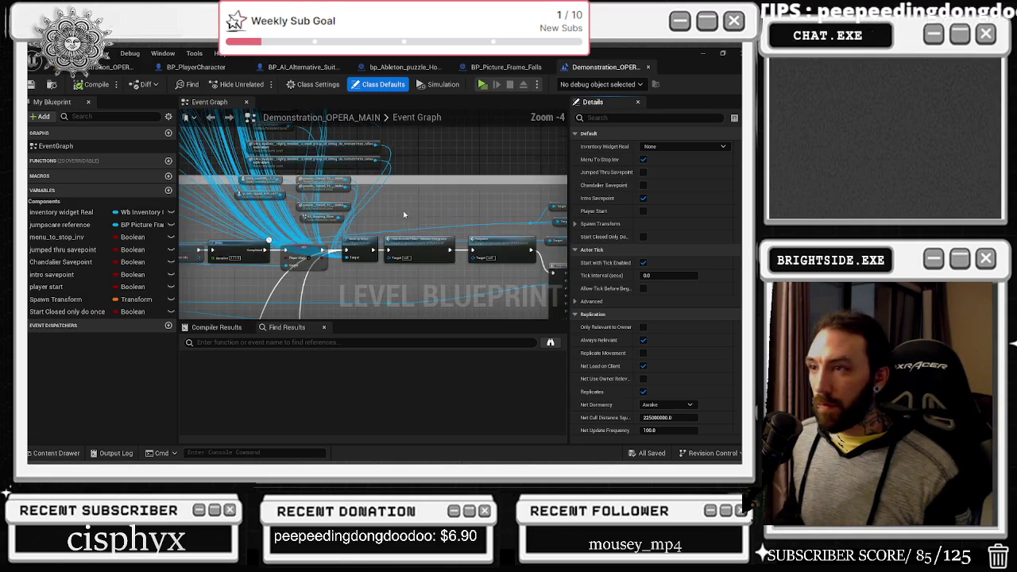
pyautogui.scroll(2, 292, 241)
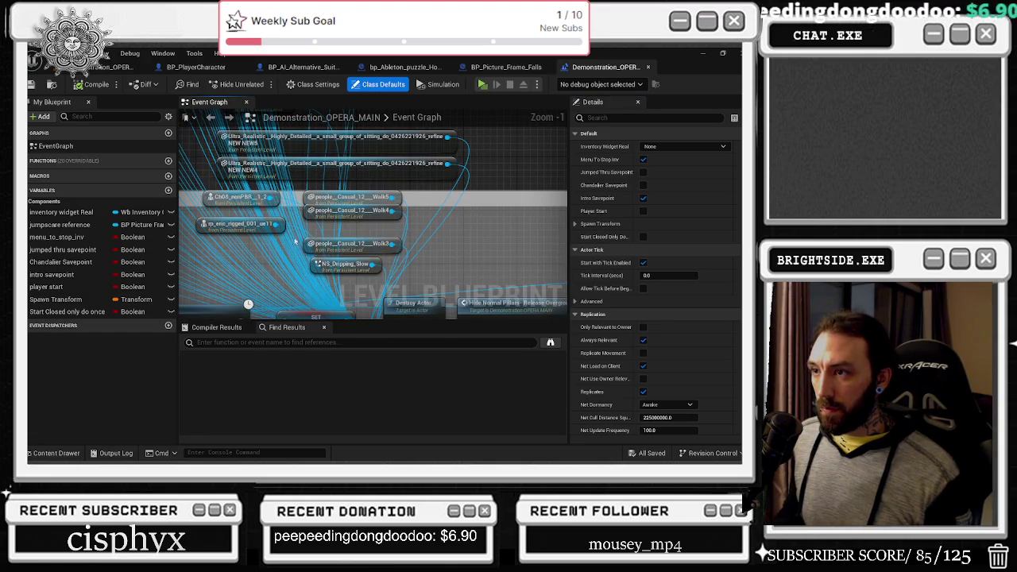
pyautogui.moveTo(293, 241); pyautogui.dragTo(401, 280)
pyautogui.moveTo(326, 266); pyautogui.dragTo(216, 272)
pyautogui.moveTo(317, 199)
pyautogui.mouseDown()
pyautogui.moveTo(318, 254)
pyautogui.moveTo(311, 239)
pyautogui.mouseUp()
pyautogui.scroll(-2, 442, 197)
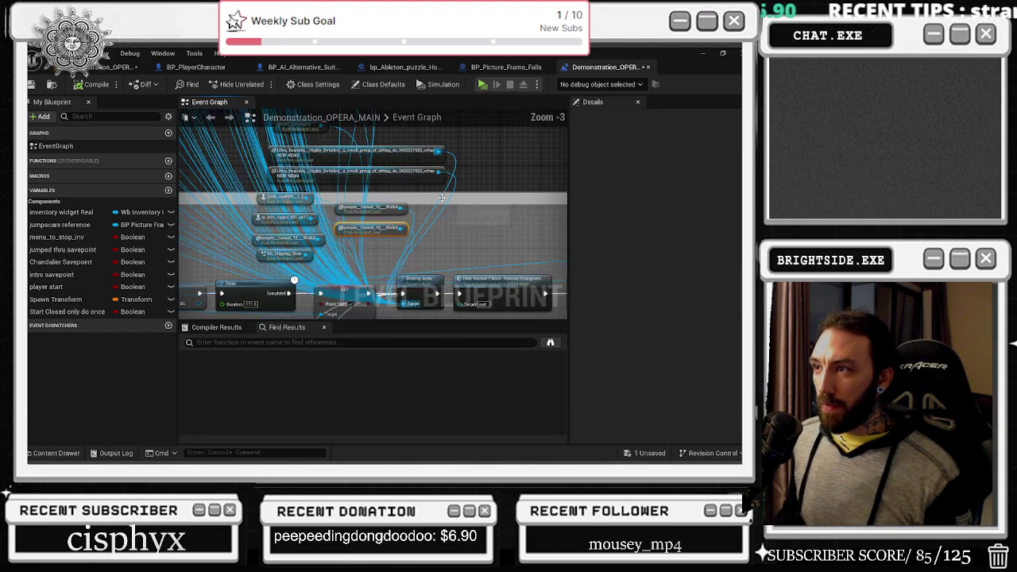
# Back in the level viewport, save all modified packages with Ctrl+Shift+S.
pyautogui.click(103, 67)
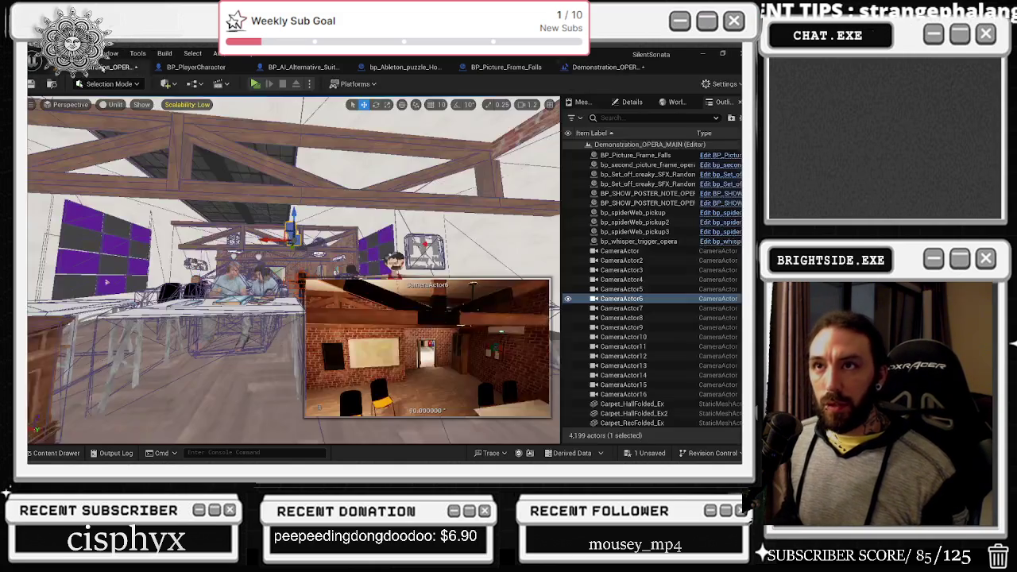
pyautogui.moveTo(238, 278); pyautogui.dragTo(159, 254)
pyautogui.moveTo(502, 382)
pyautogui.mouseDown()
pyautogui.moveTo(477, 373)
pyautogui.moveTo(502, 381)
pyautogui.mouseUp()
pyautogui.hotkey('ctrl', 'shift', 's')
pyautogui.press('Return')
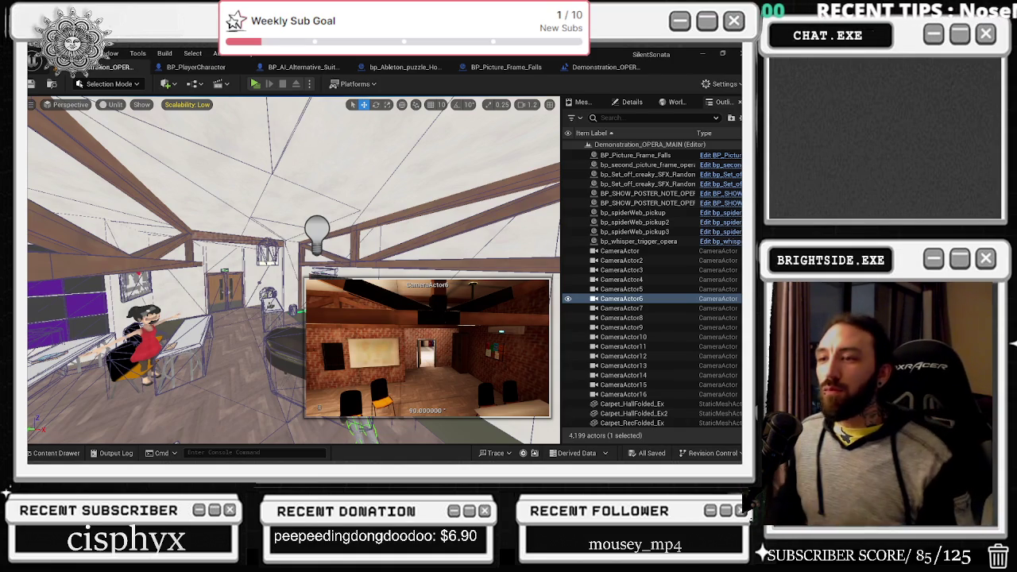
# Look over the BP_PlayerCharacter and level blueprint tabs, then bring up the content browser.
pyautogui.click(203, 67)
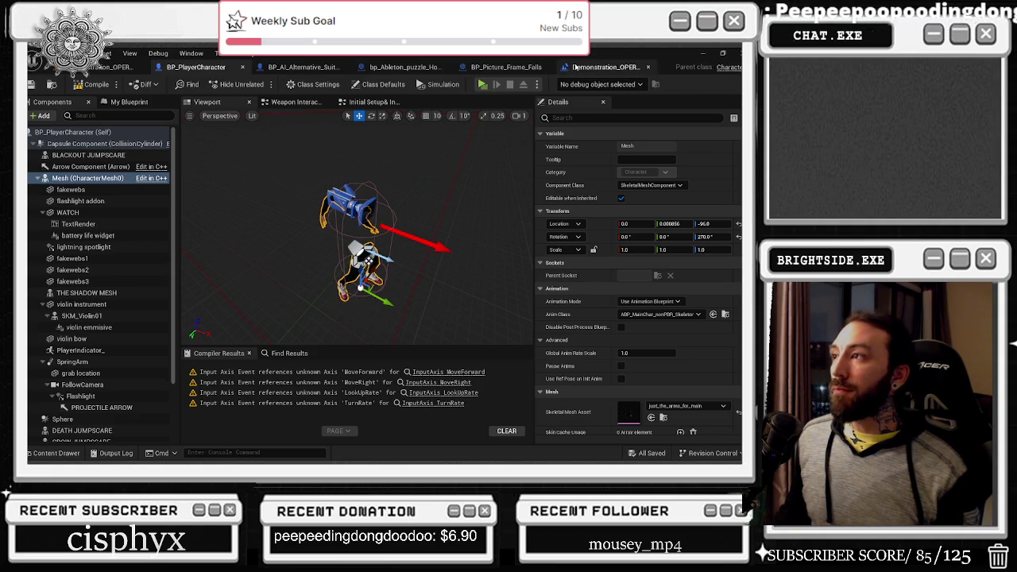
pyautogui.click(604, 67)
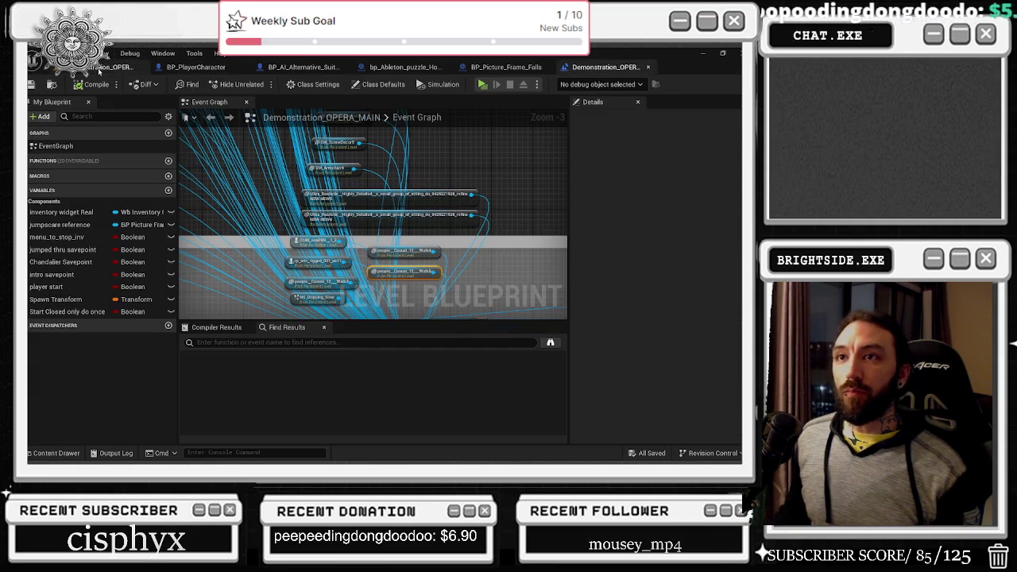
pyautogui.click(111, 67)
pyautogui.click(55, 453)
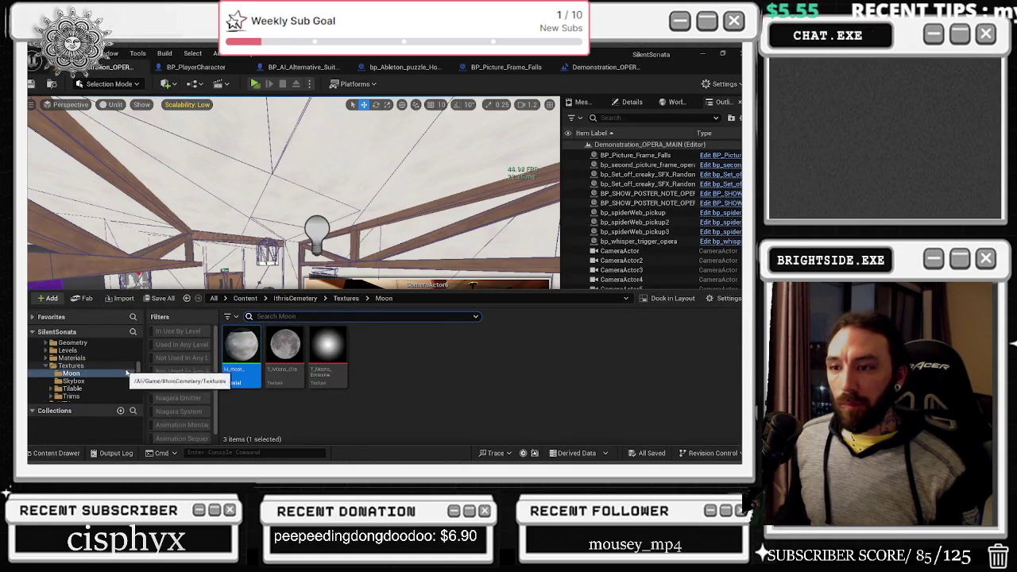
# Load Windmills_Demo from Favorites > Windmills > Maps, then launch Task Manager to check resources.
pyautogui.click(128, 335)
pyautogui.click(33, 331)
pyautogui.click(34, 317)
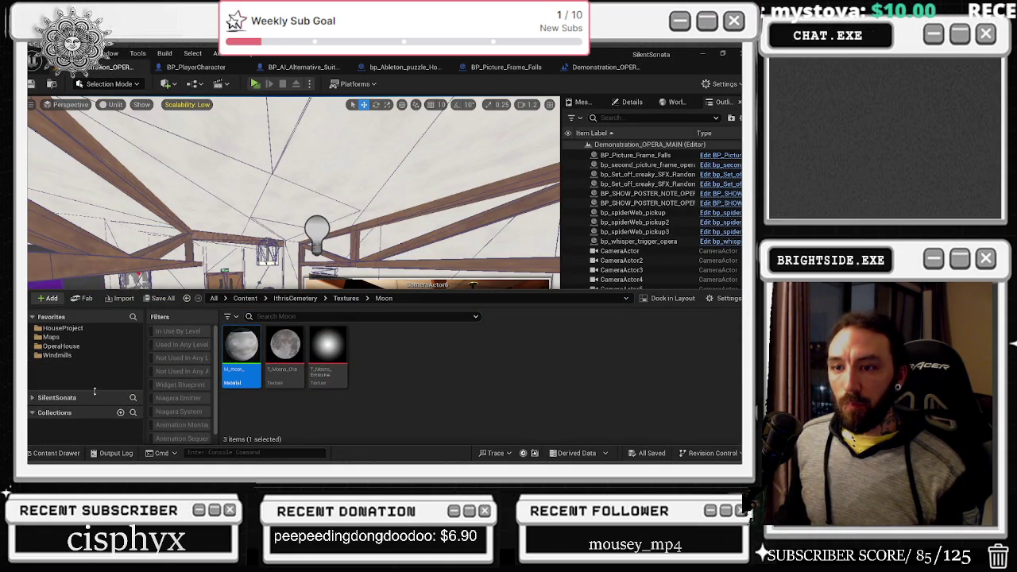
pyautogui.click(51, 337)
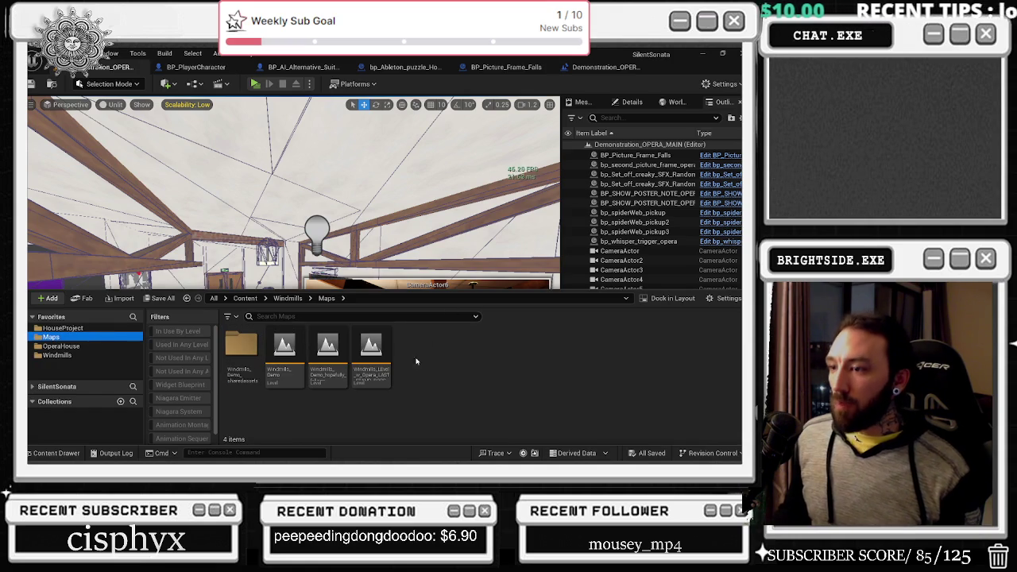
pyautogui.moveTo(385, 341)
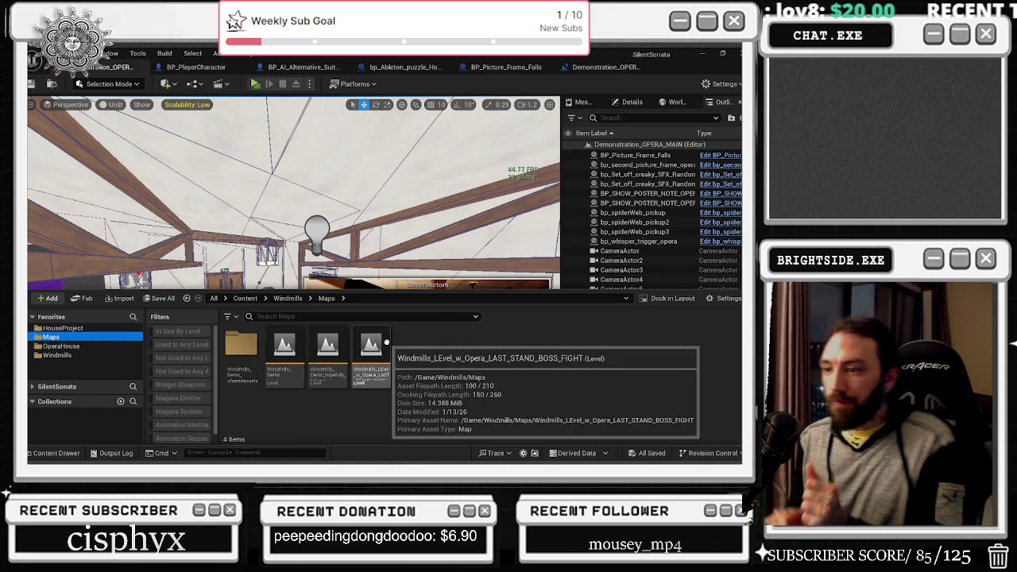
pyautogui.doubleClick(284, 350)
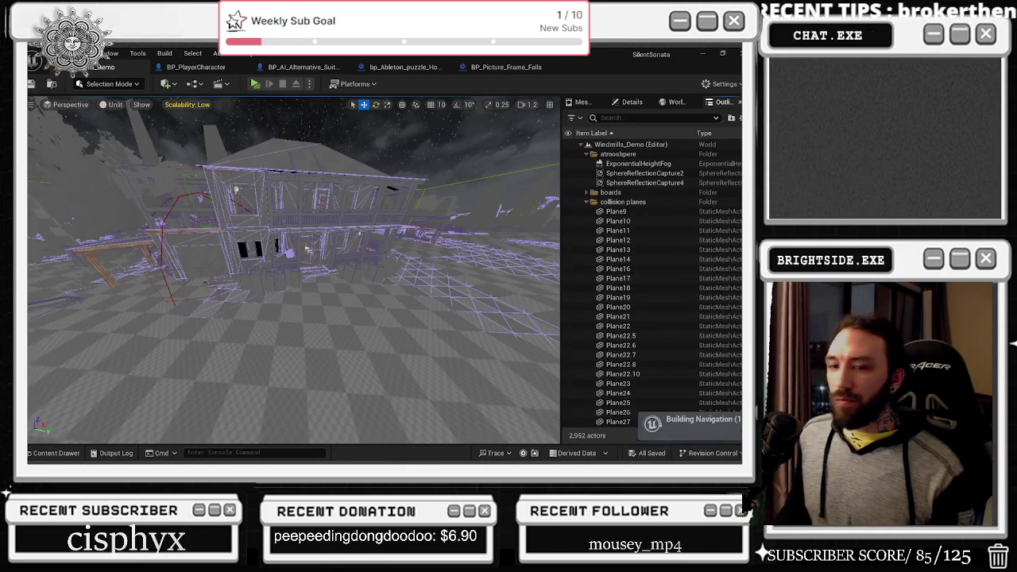
pyautogui.hotkey('ctrl', 'shift', 'Escape')
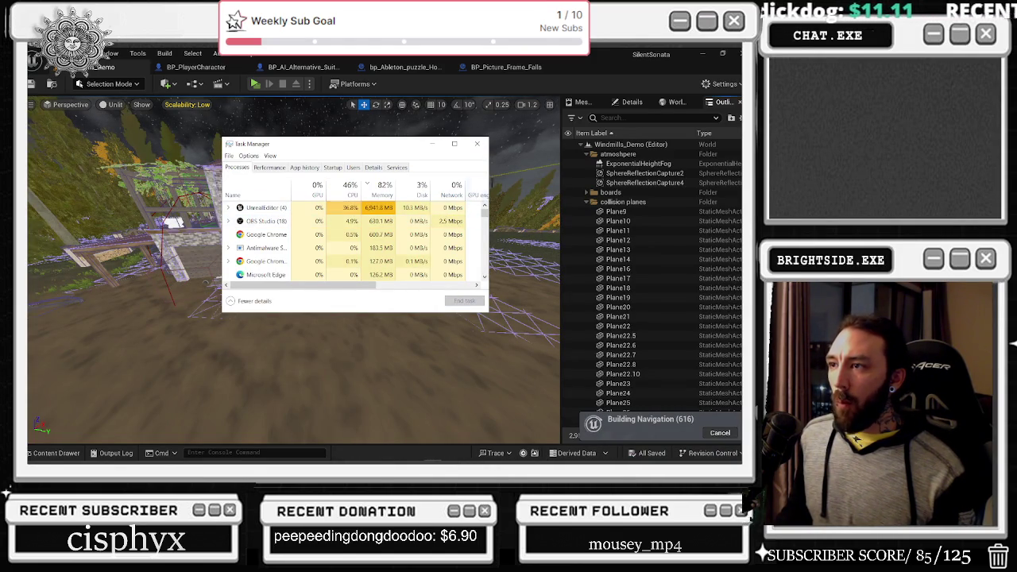
# Drag Task Manager's right edge out to show the Power usage column, then close it.
pyautogui.moveTo(488, 180); pyautogui.dragTo(575, 174)
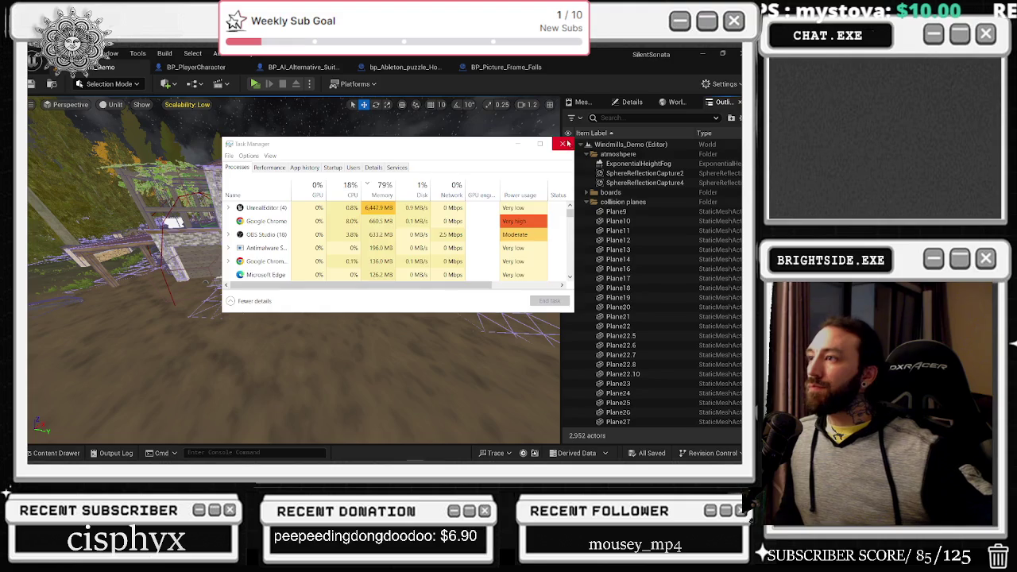
pyautogui.click(519, 145)
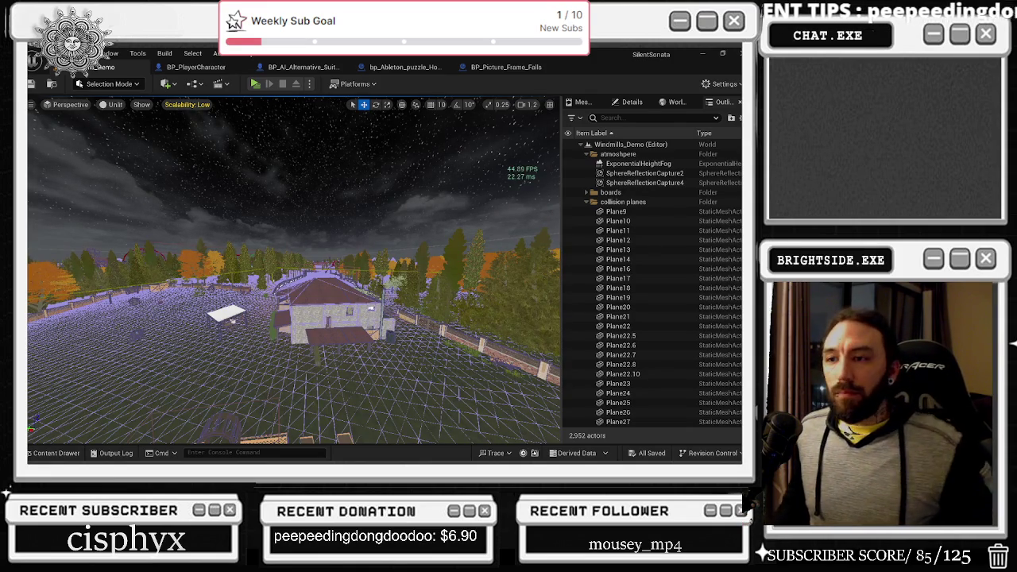
# Fly the viewport camera down to road level, back above the house roof, then along the road.
pyautogui.press('w')
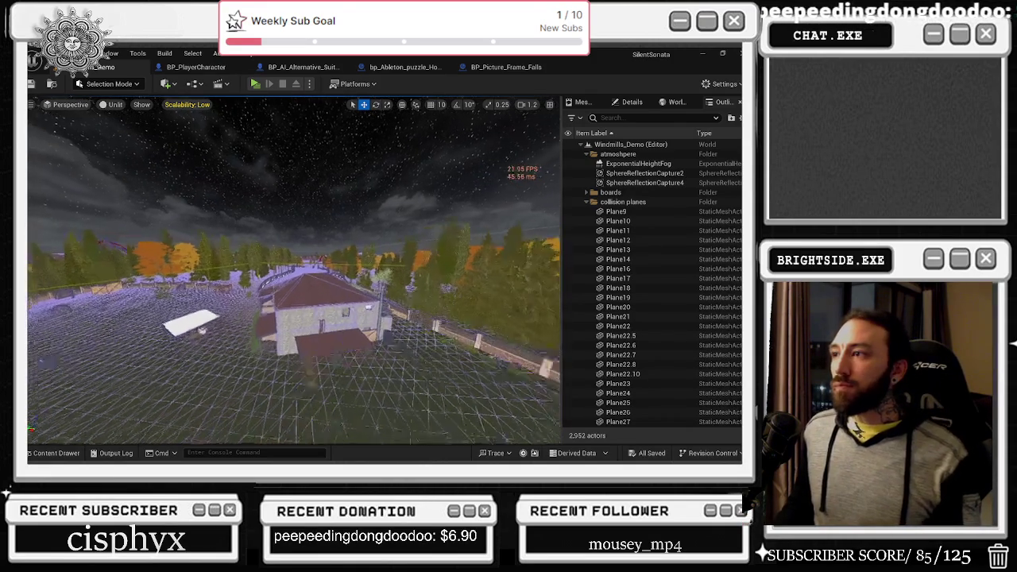
pyautogui.press('s')
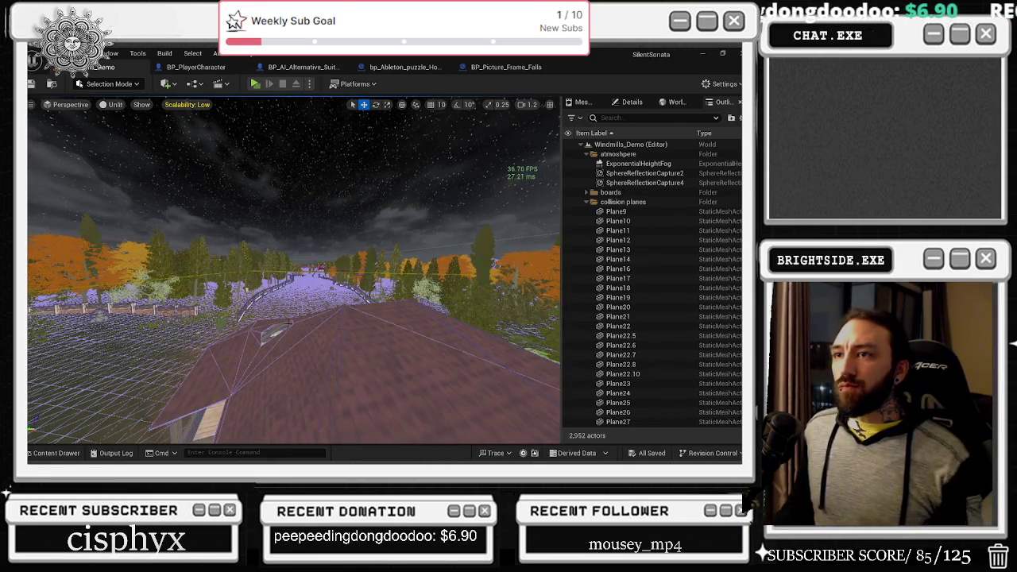
pyautogui.press('w')
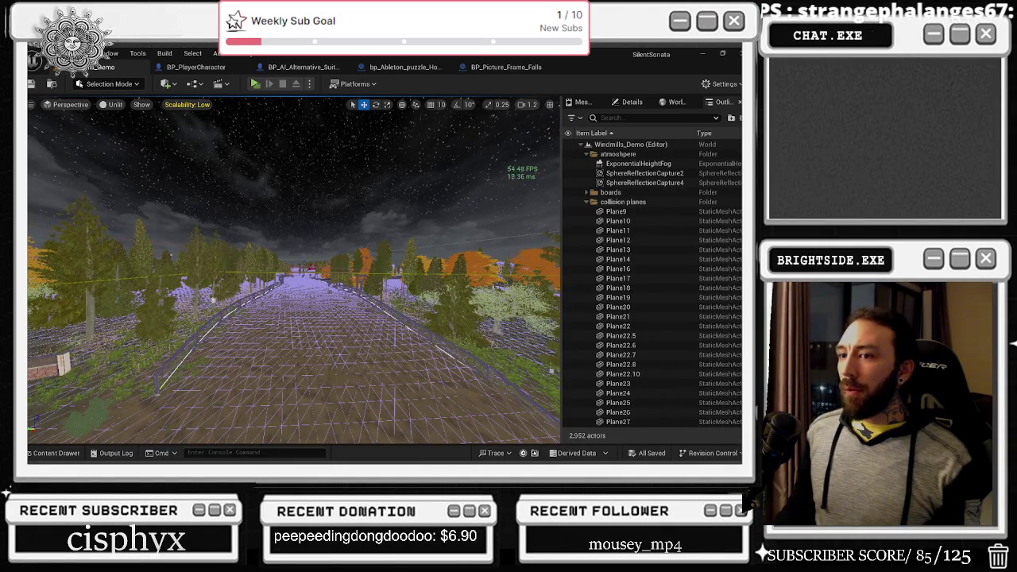
# Glance at the Scalability settings, then launch the level as a Standalone Game.
pyautogui.click(186, 105)
pyautogui.click(227, 90)
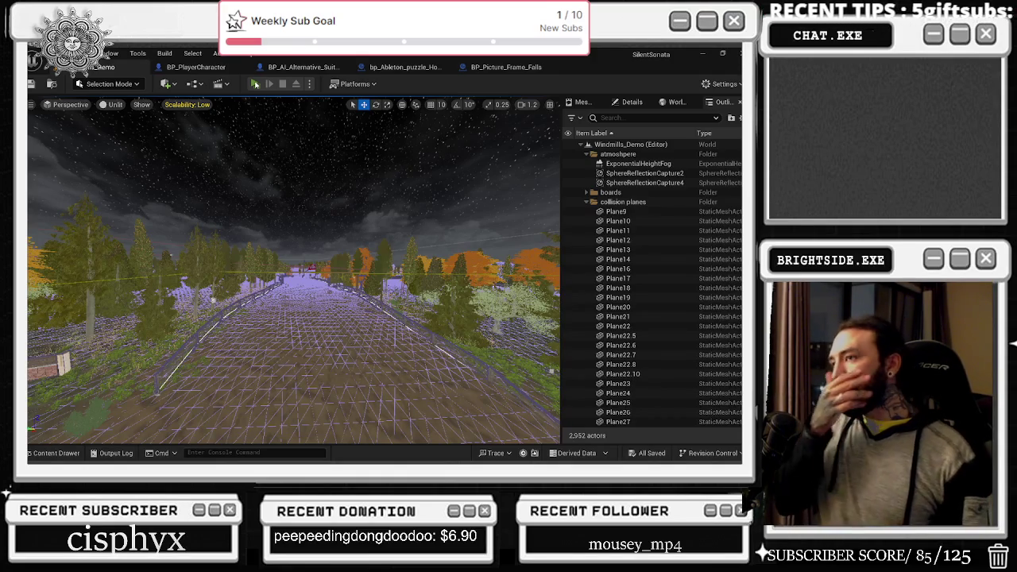
pyautogui.click(255, 84)
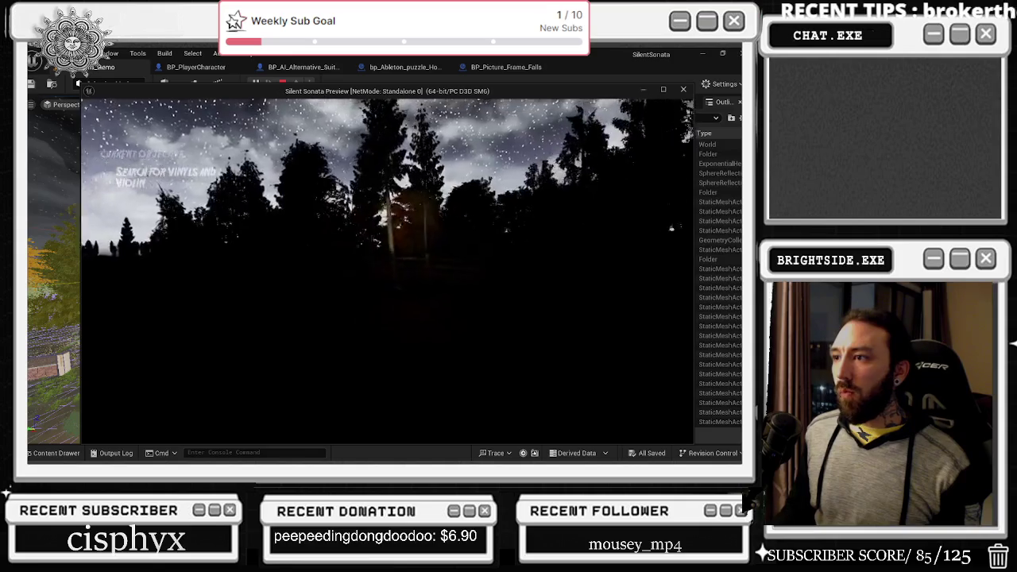
# Show FPS stats with 'stats fp' in the standalone console, close the preview, and start Play-In-Editor.
pyautogui.press('`')
pyautogui.write('stats fp')
pyautogui.press('Escape')
pyautogui.press('Escape')
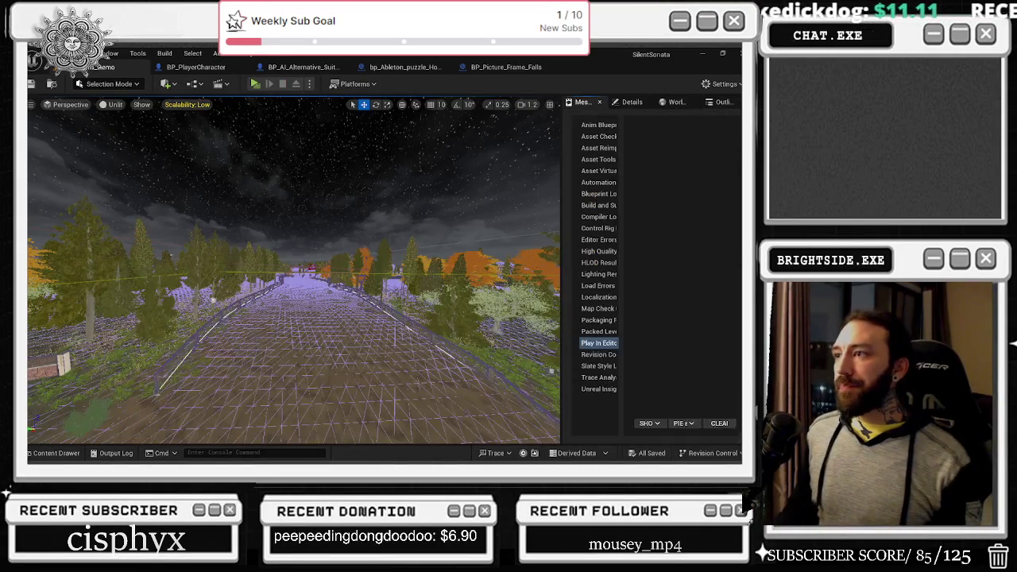
pyautogui.click(310, 83)
pyautogui.click(371, 124)
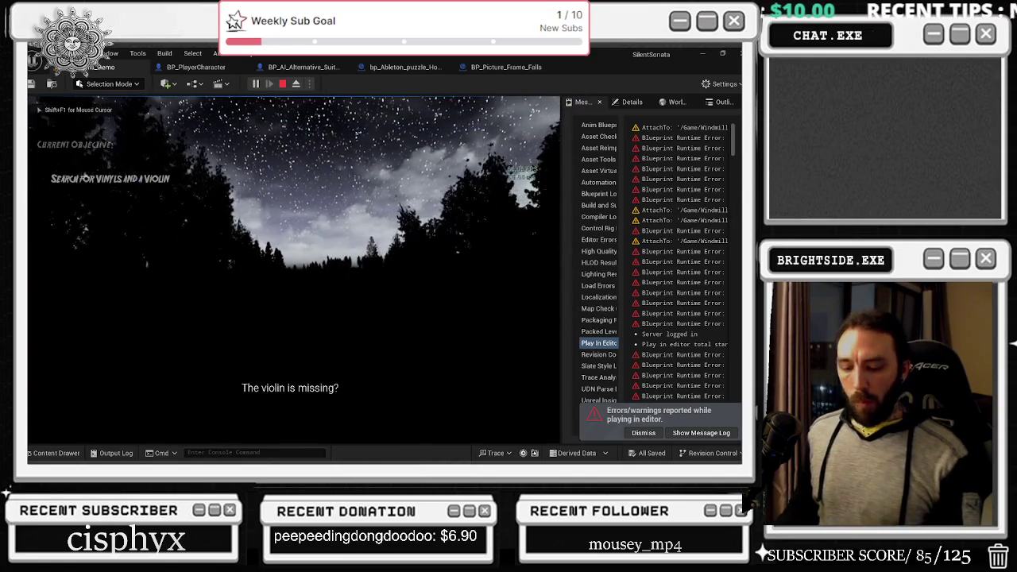
# Review the game's Options screen, walk toward the fence, then stop the play-test.
pyautogui.press('Escape')
pyautogui.click(241, 276)
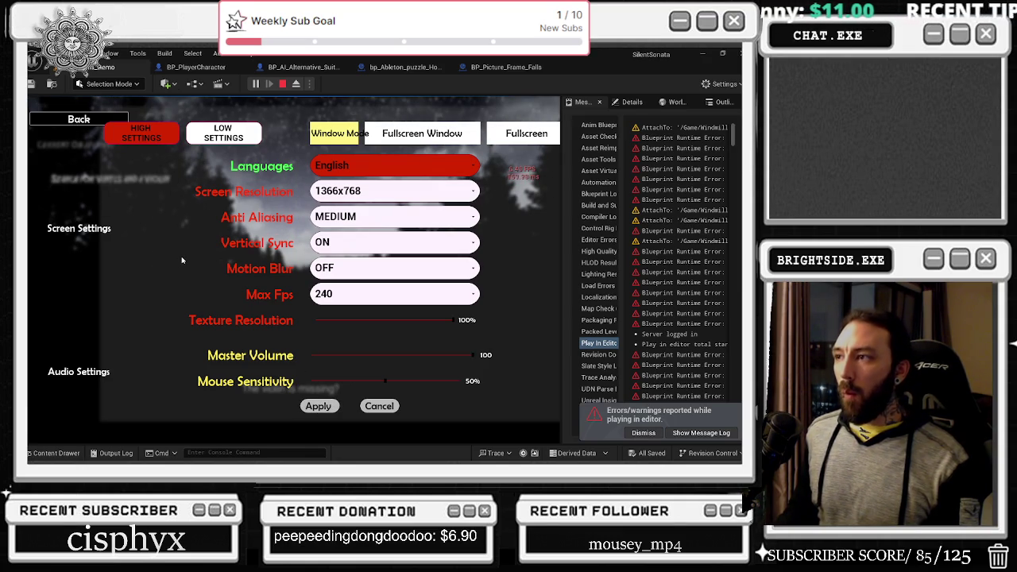
pyautogui.press('Escape')
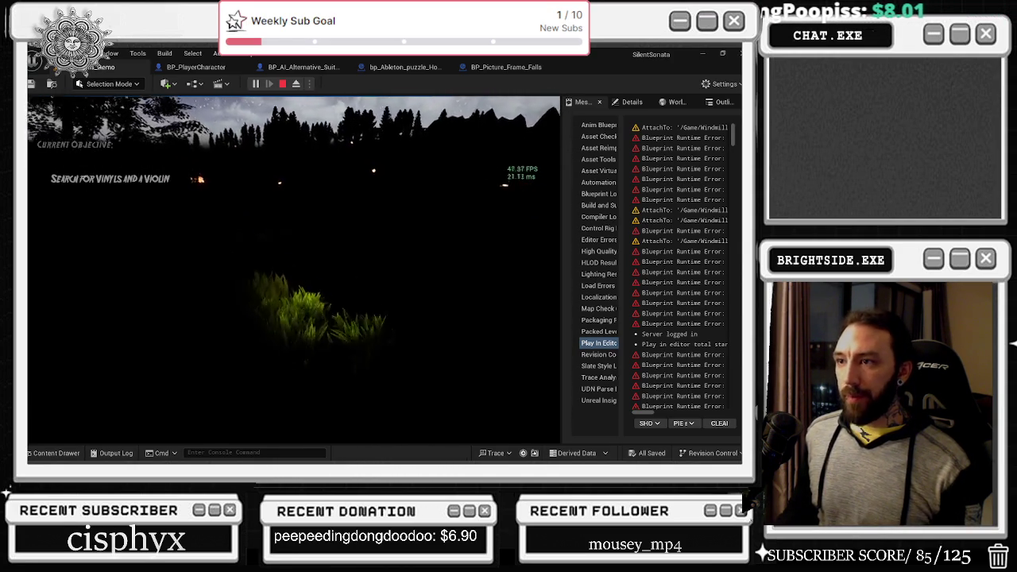
pyautogui.press('w')
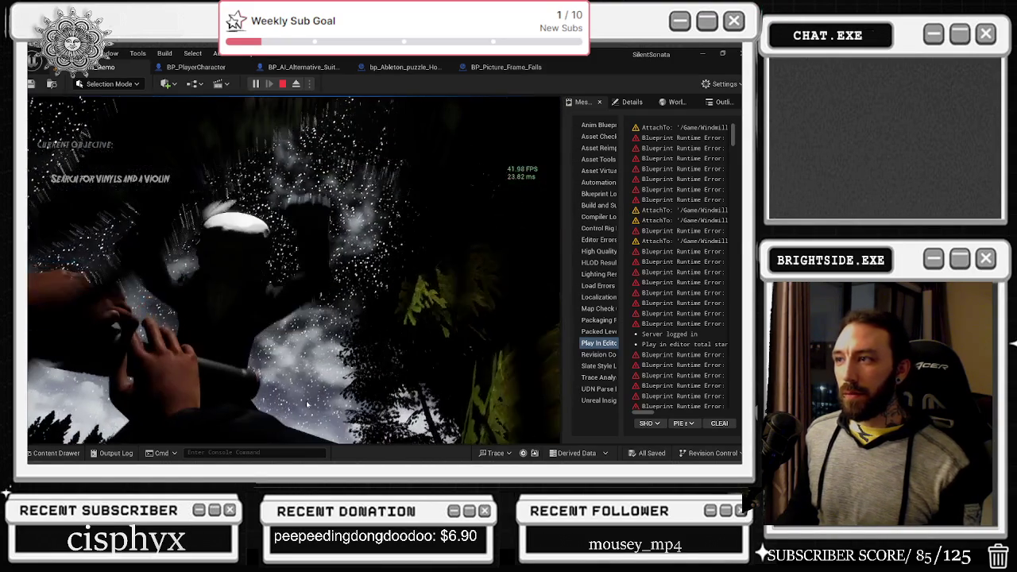
pyautogui.press('Escape')
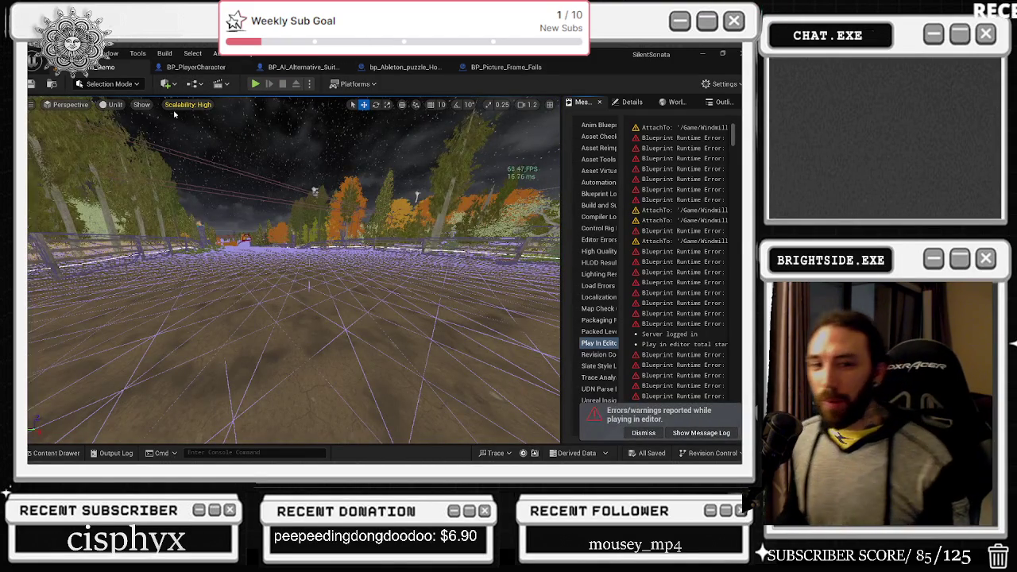
# Drop Scalability to Low and play-test again, walking down the forest path.
pyautogui.click(183, 105)
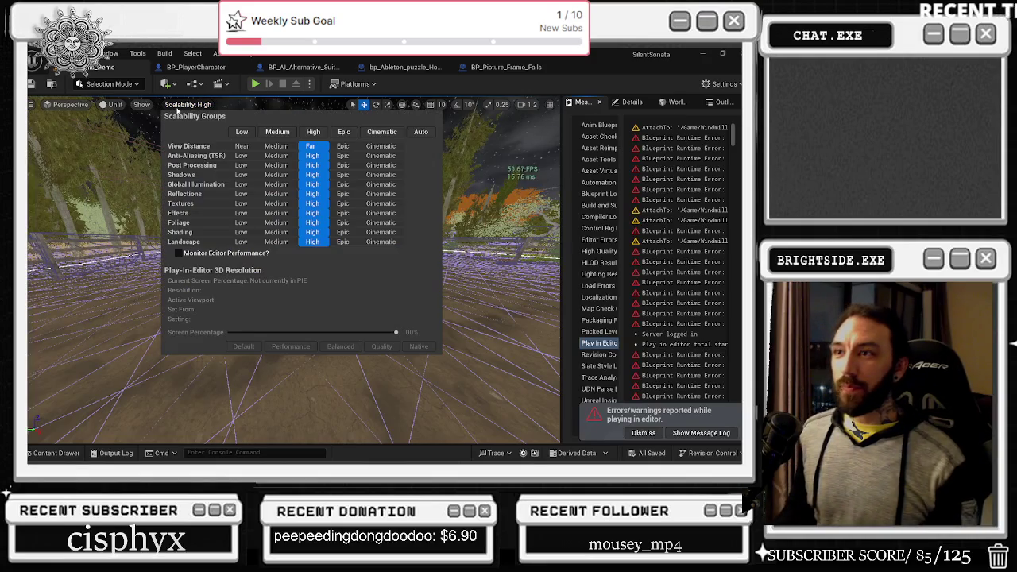
pyautogui.click(242, 132)
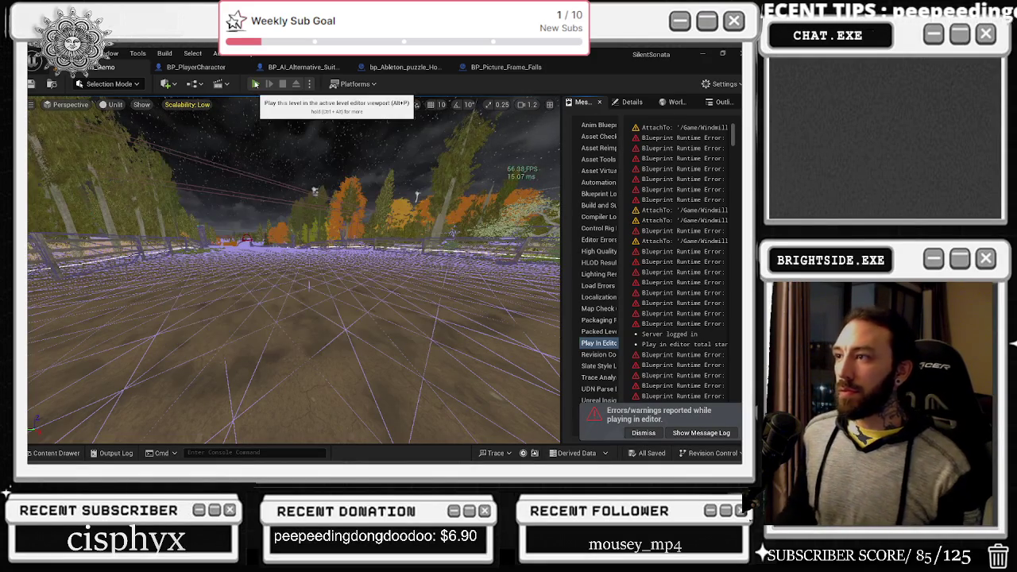
pyautogui.click(255, 83)
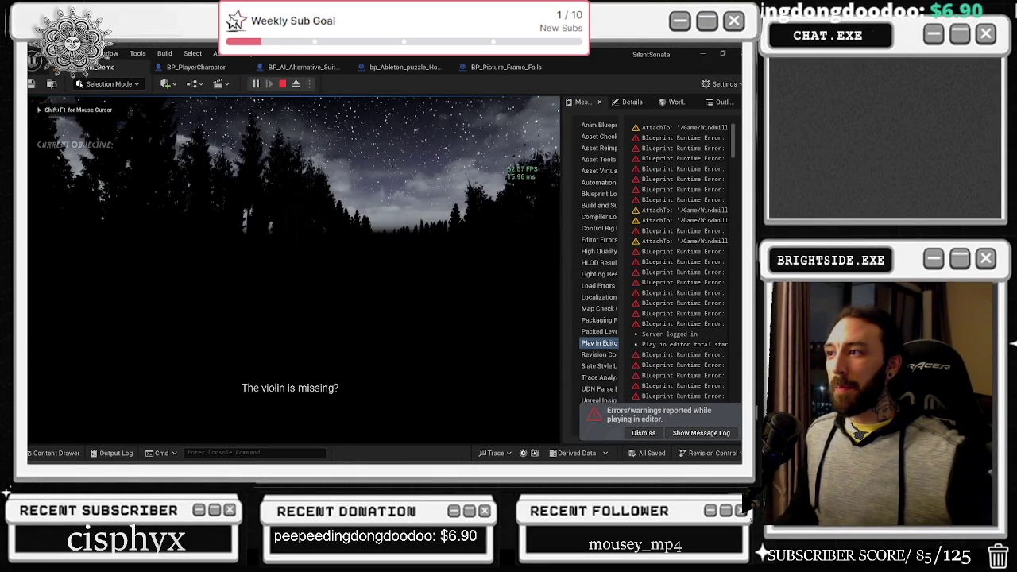
pyautogui.press('w')
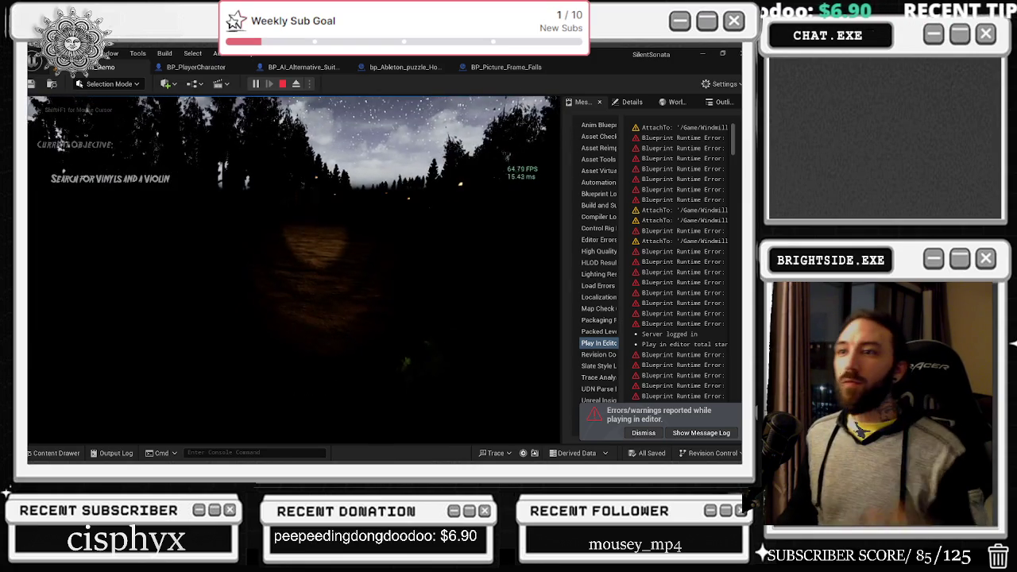
pyautogui.moveTo(294, 270)
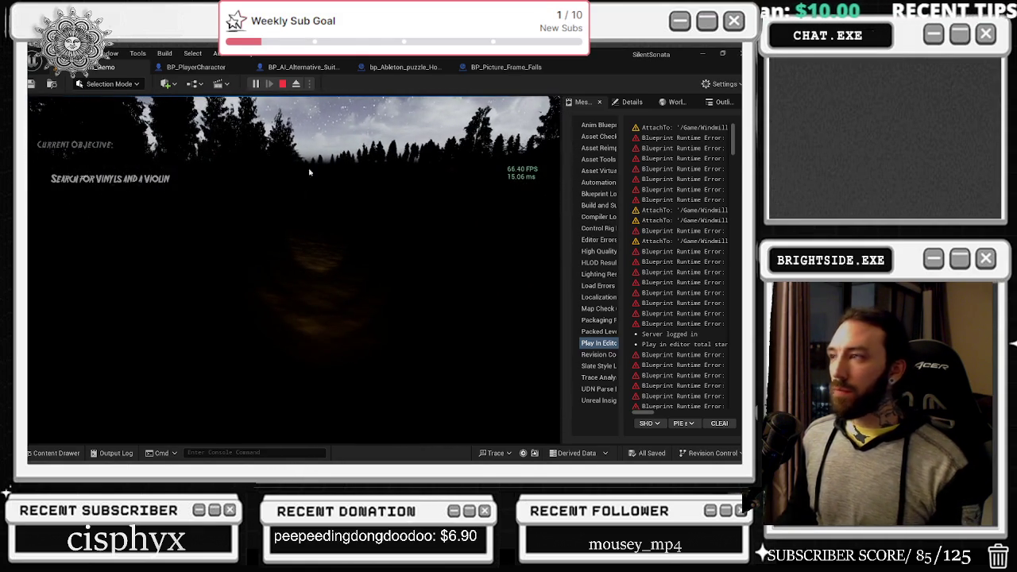
# Stop the play-test and bring up the Outliner's actor list.
pyautogui.press('Escape')
pyautogui.click(632, 102)
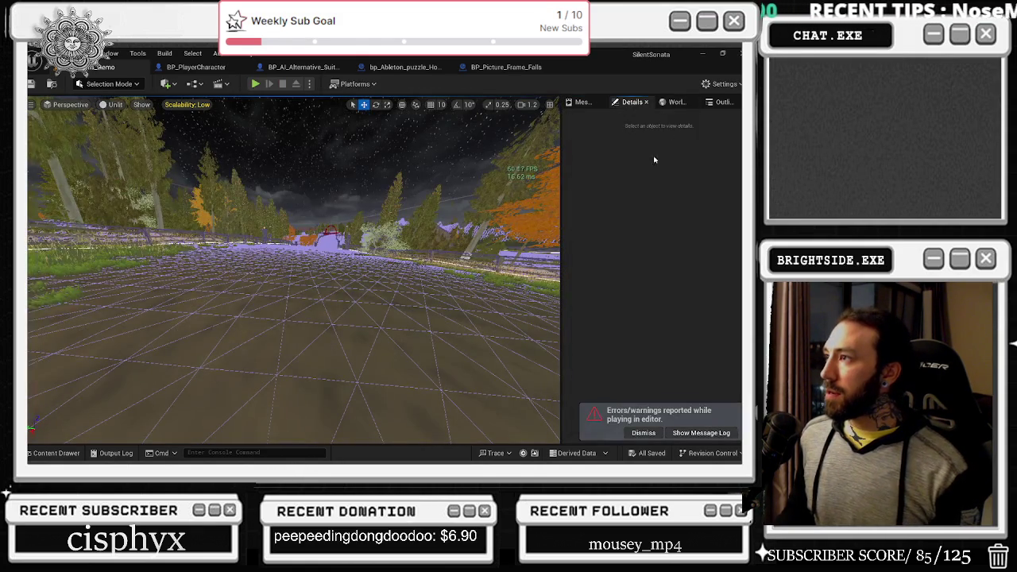
pyautogui.click(718, 103)
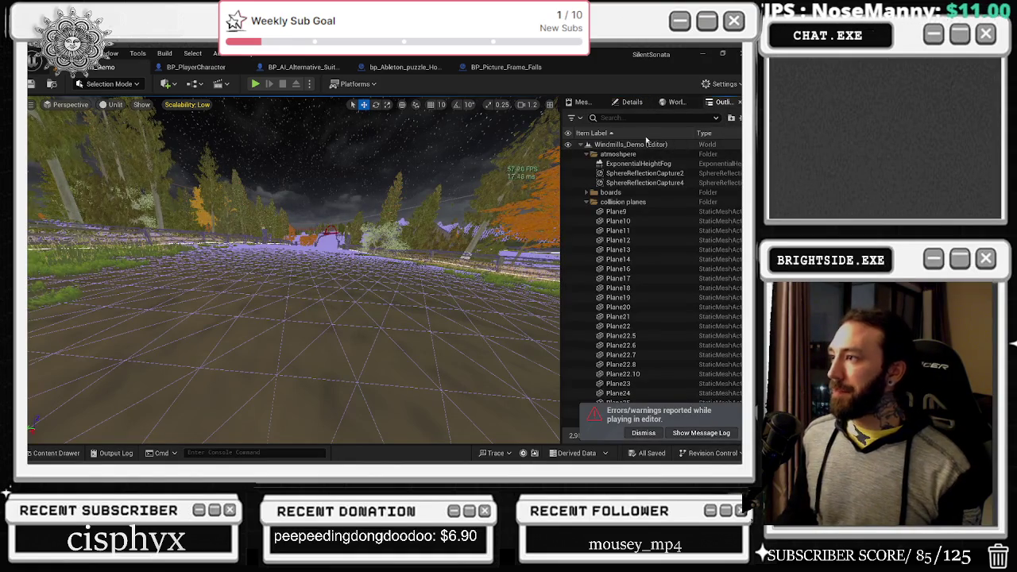
# Filter the Outliner for 'direc', focus the DirectionalLight, and switch the viewport to Lit.
pyautogui.write('direc')
pyautogui.doubleClick(624, 153)
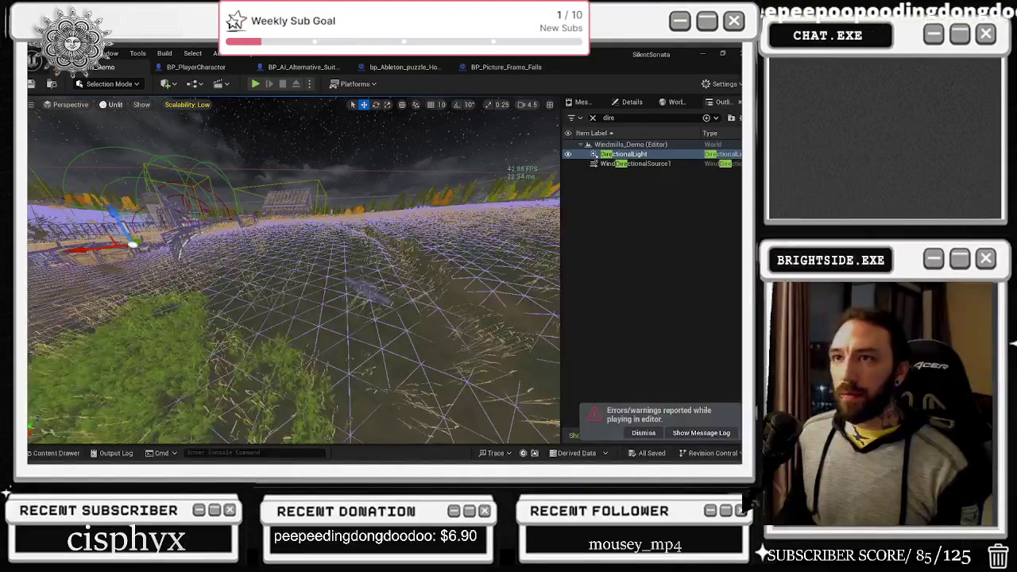
pyautogui.click(112, 104)
pyautogui.click(143, 140)
# Raise all scalability settings to Epic and select the DirectionalLight actor.
pyautogui.click(186, 105)
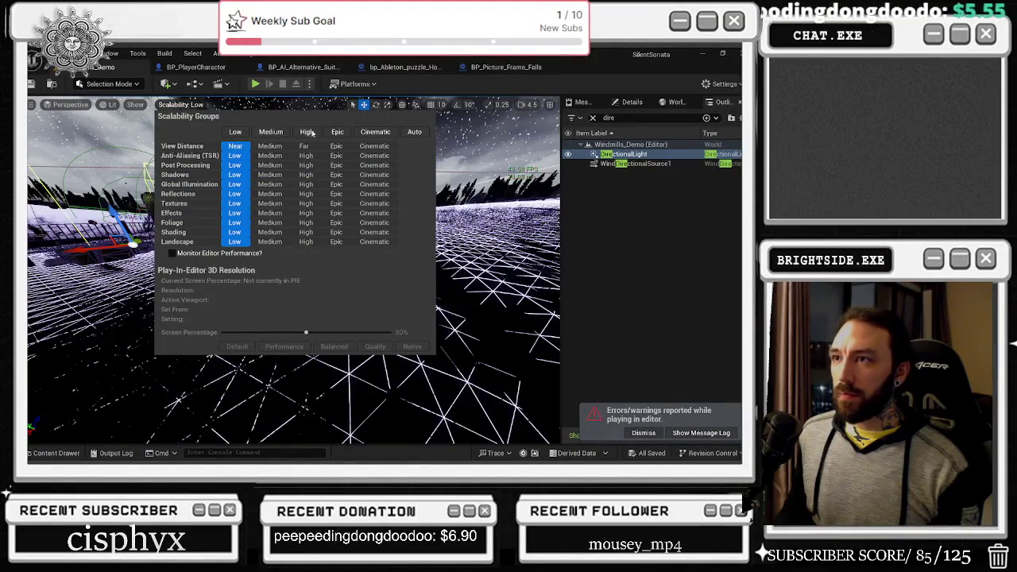
pyautogui.click(337, 132)
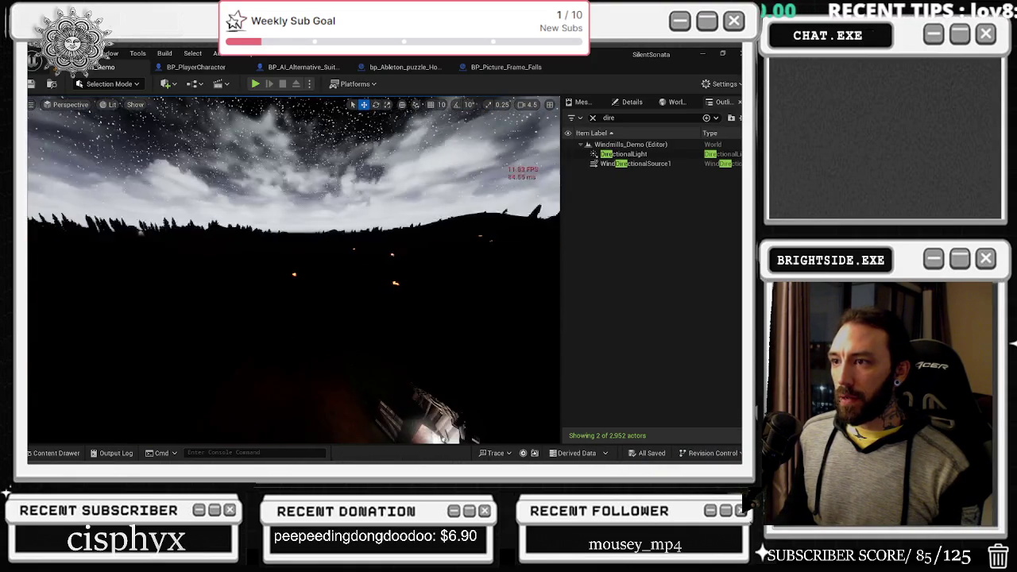
pyautogui.click(620, 153)
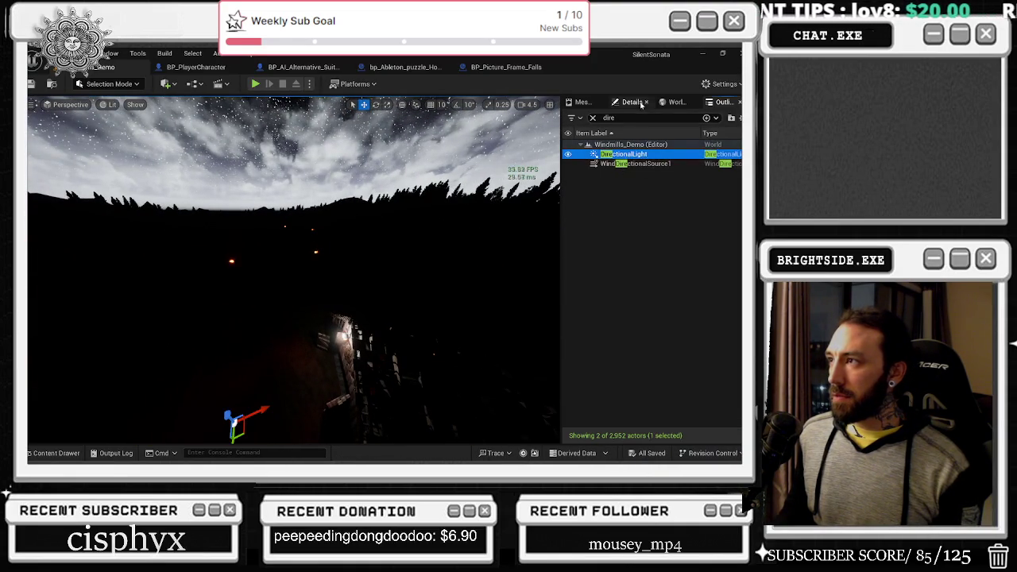
# Set the DirectionalLight's Mobility to Static and move it higher in the level.
pyautogui.click(632, 102)
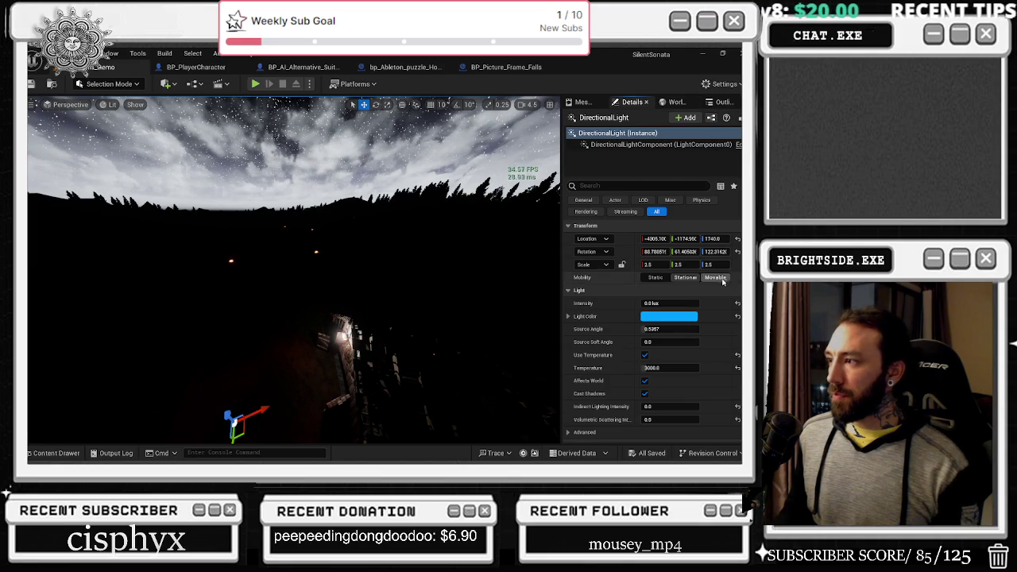
pyautogui.click(656, 277)
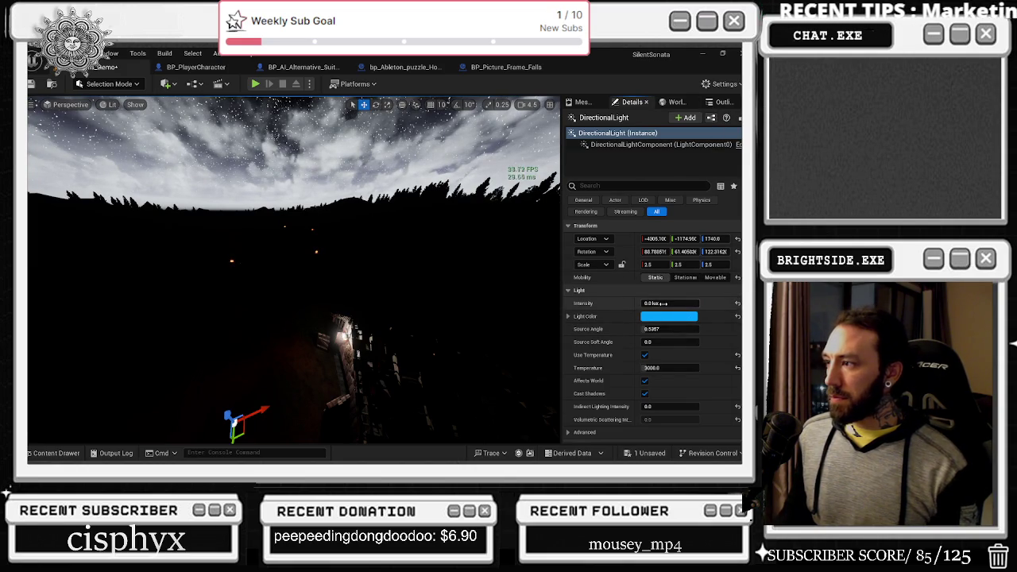
pyautogui.press('Return')
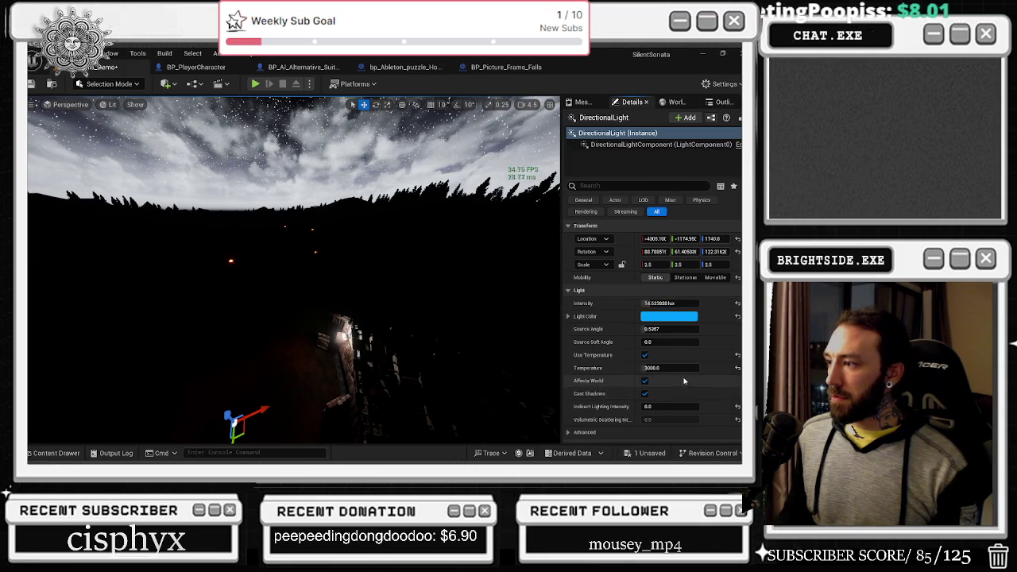
pyautogui.scroll(-2, 685, 381)
pyautogui.scroll(-1, 685, 381)
pyautogui.moveTo(241, 415); pyautogui.dragTo(125, 296)
# Enter a 150 lux light intensity and fine-tune it by dragging.
pyautogui.click(677, 243)
pyautogui.write('150')
pyautogui.press('Return')
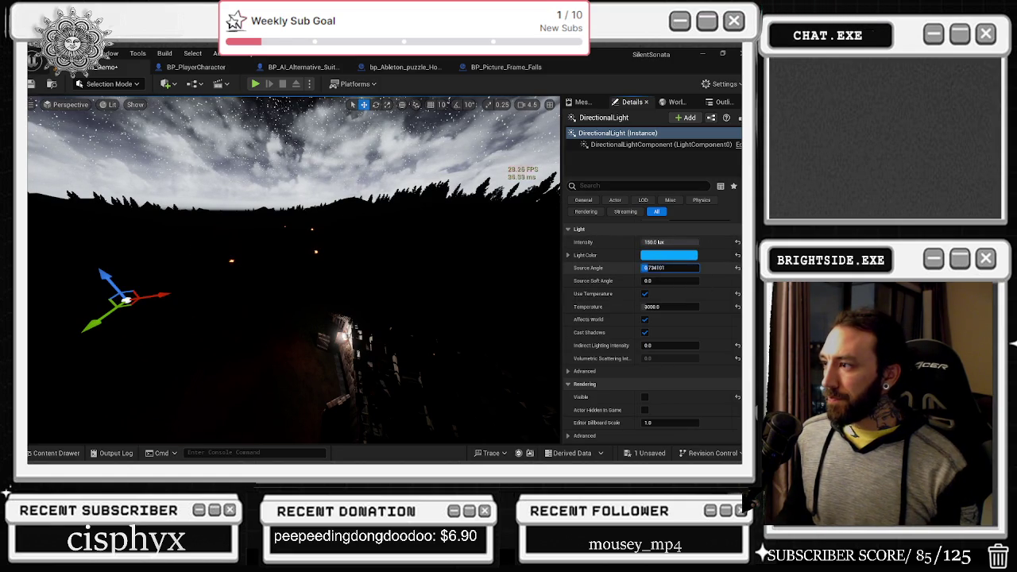
pyautogui.moveTo(670, 268); pyautogui.dragTo(692, 268)
# Search the light's properties for 'v', then 'hidd', then clear the search.
pyautogui.scroll(-3, 652, 333)
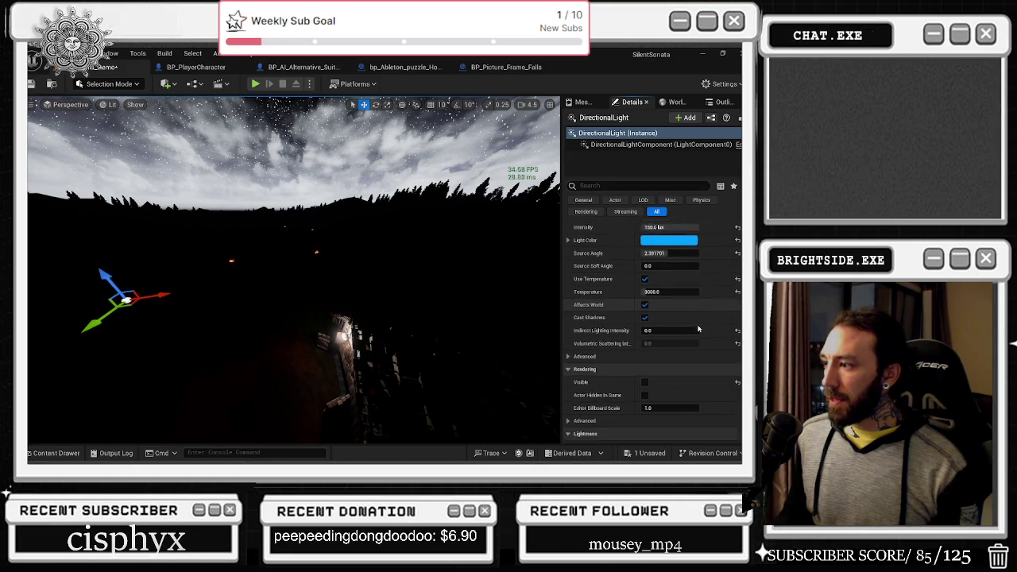
pyautogui.click(628, 185)
pyautogui.write('vis')
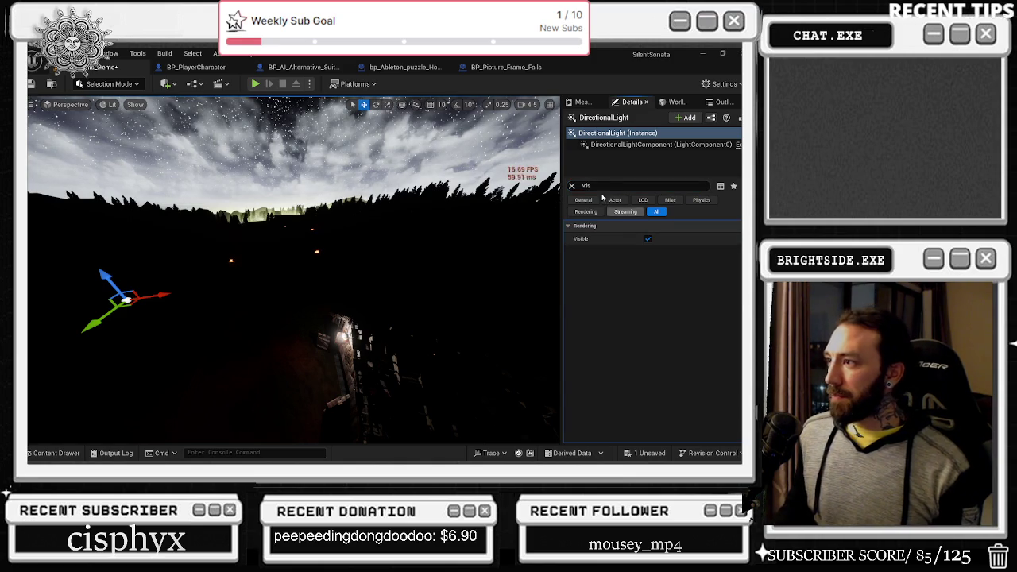
pyautogui.hotkey('ctrl', 'a')
pyautogui.write('hidd')
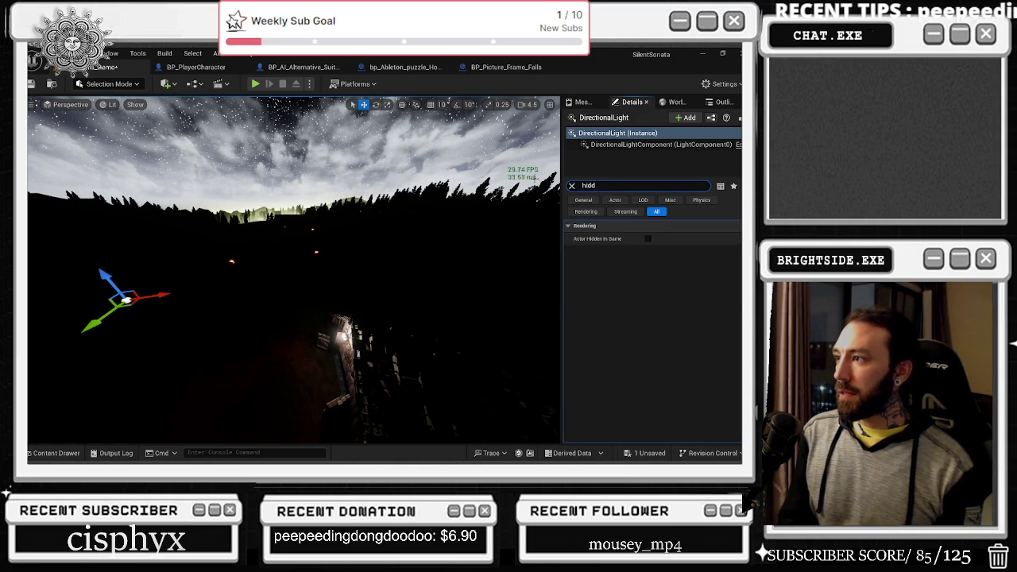
pyautogui.click(572, 185)
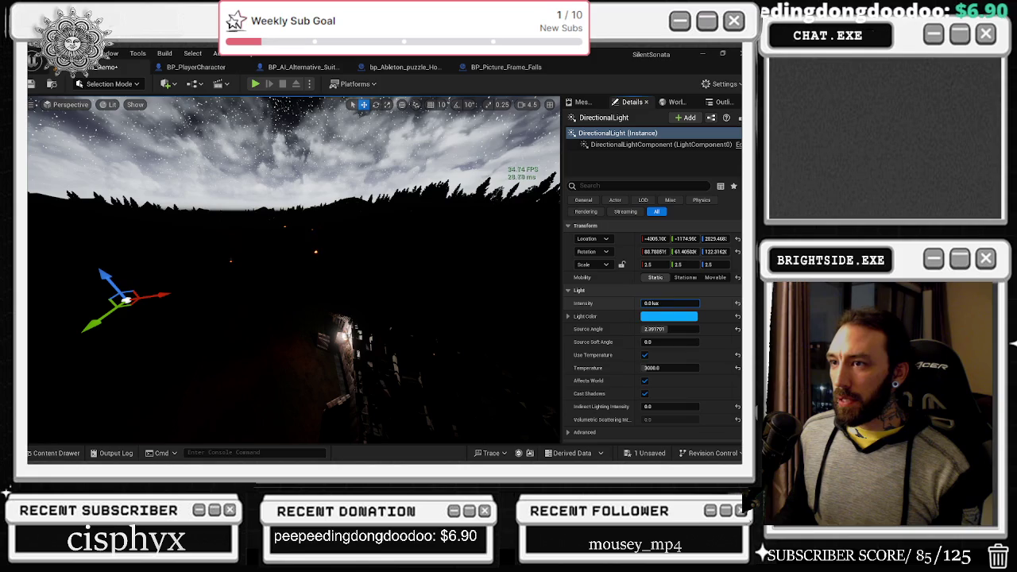
# Set the intensity to 0 and the source angle to 3.1, then lower it to about 2.02.
pyautogui.write('0')
pyautogui.press('Return')
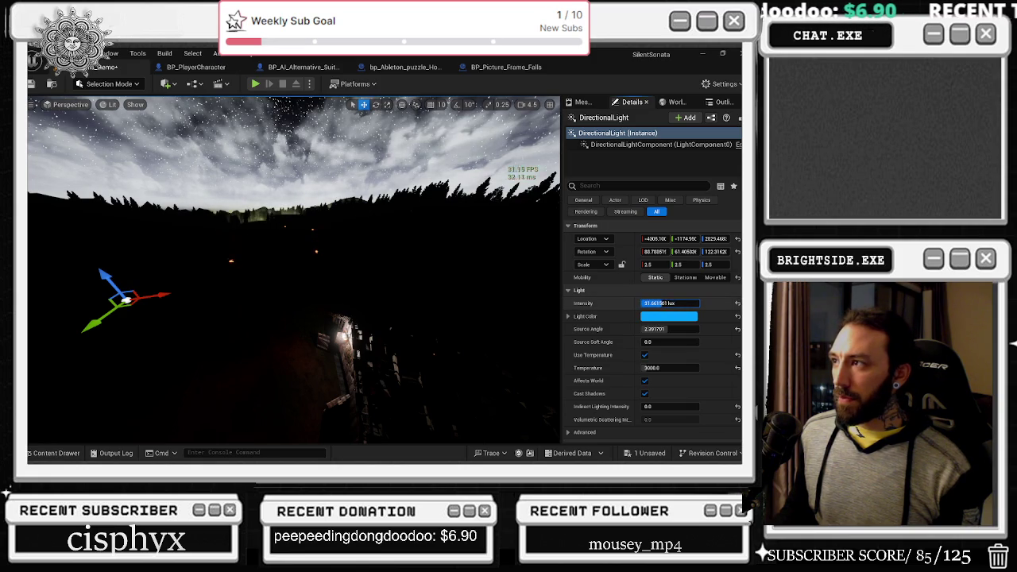
pyautogui.click(669, 329)
pyautogui.write('3.1')
pyautogui.press('Return')
pyautogui.moveTo(679, 332); pyautogui.dragTo(664, 332)
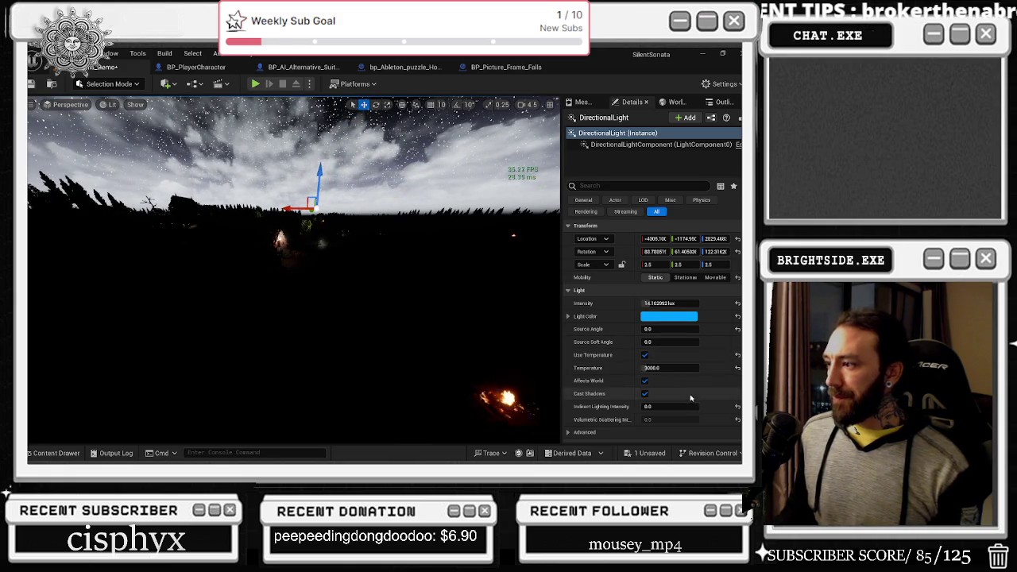
pyautogui.scroll(-2, 668, 367)
pyautogui.scroll(-3, 667, 367)
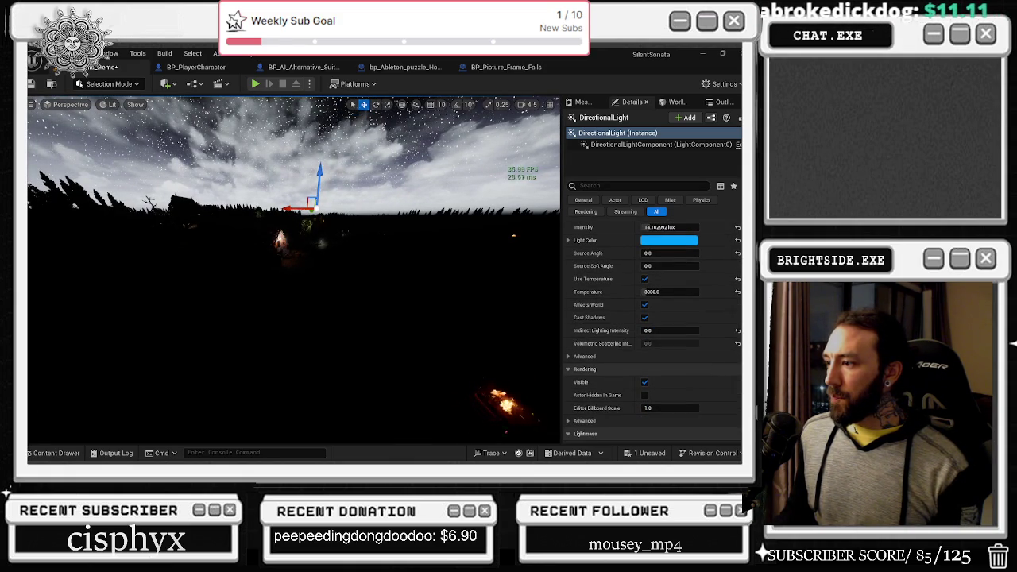
pyautogui.scroll(-5, 654, 360)
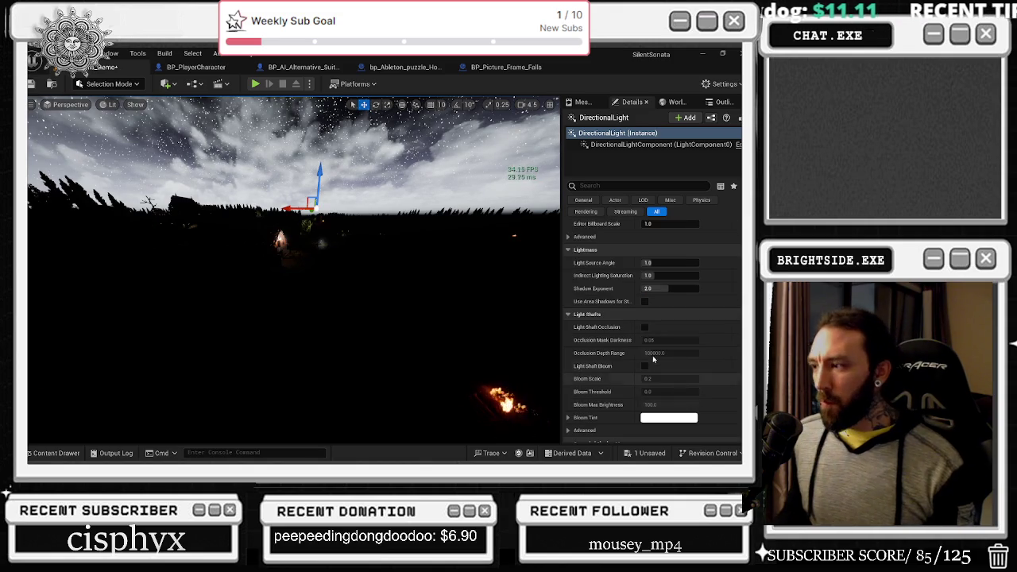
pyautogui.scroll(-3, 658, 367)
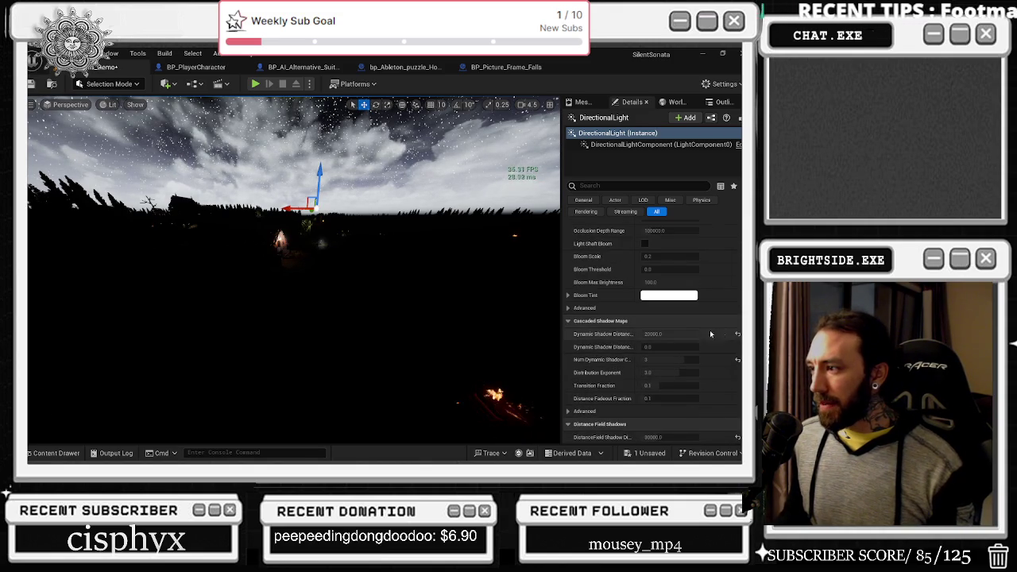
pyautogui.scroll(-3, 715, 334)
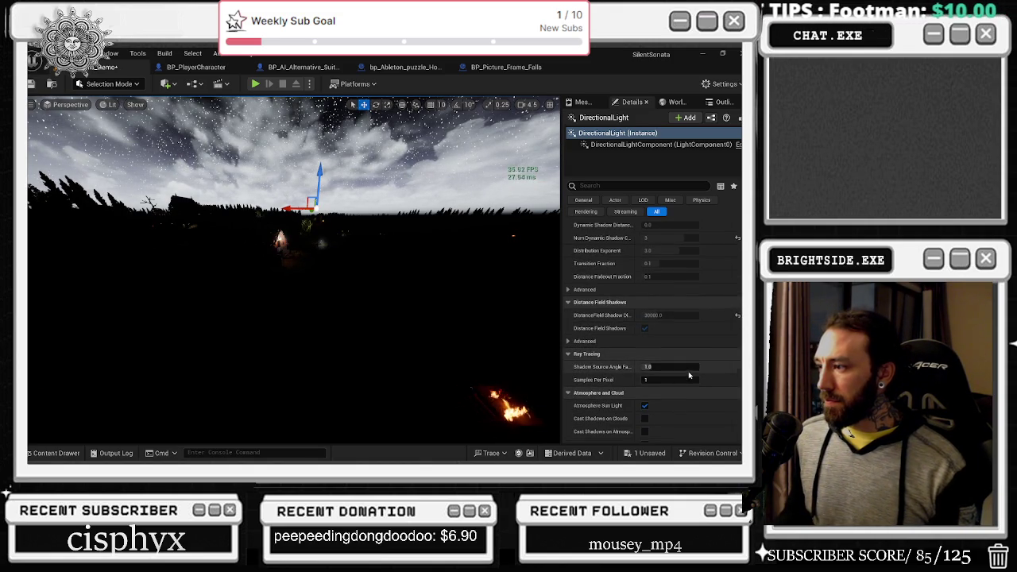
pyautogui.scroll(-1, 689, 373)
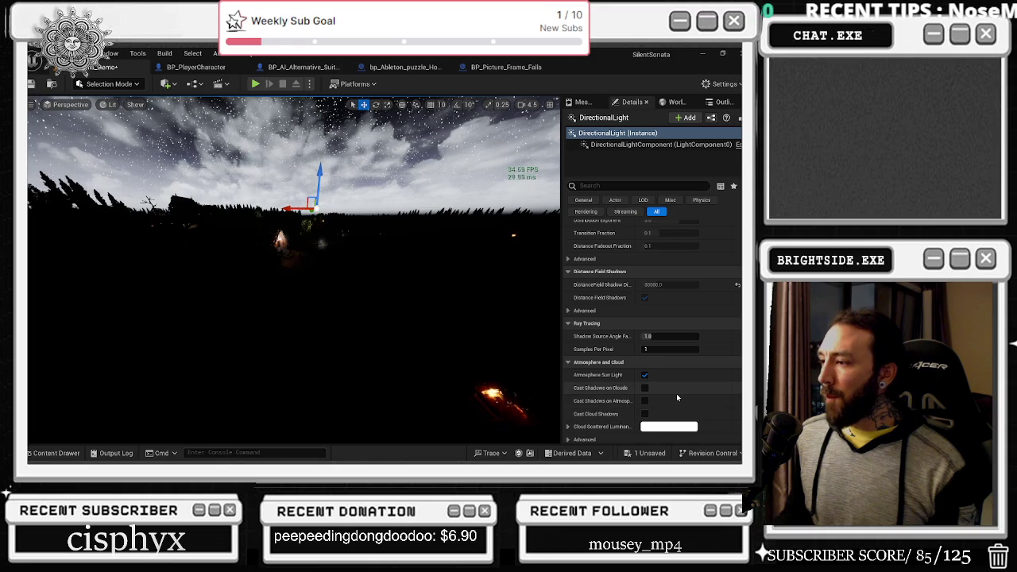
pyautogui.scroll(-2, 677, 397)
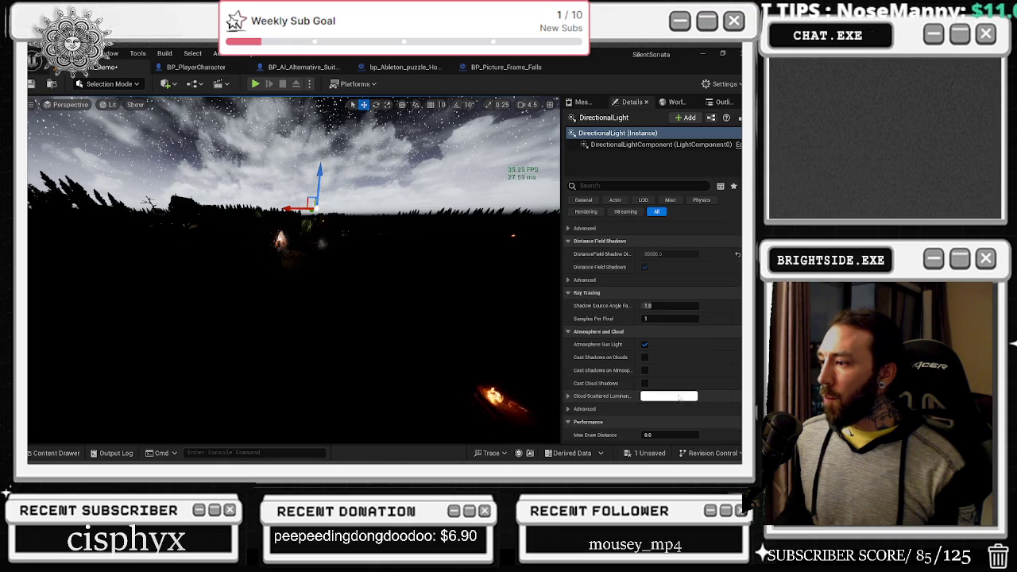
pyautogui.scroll(-2, 679, 401)
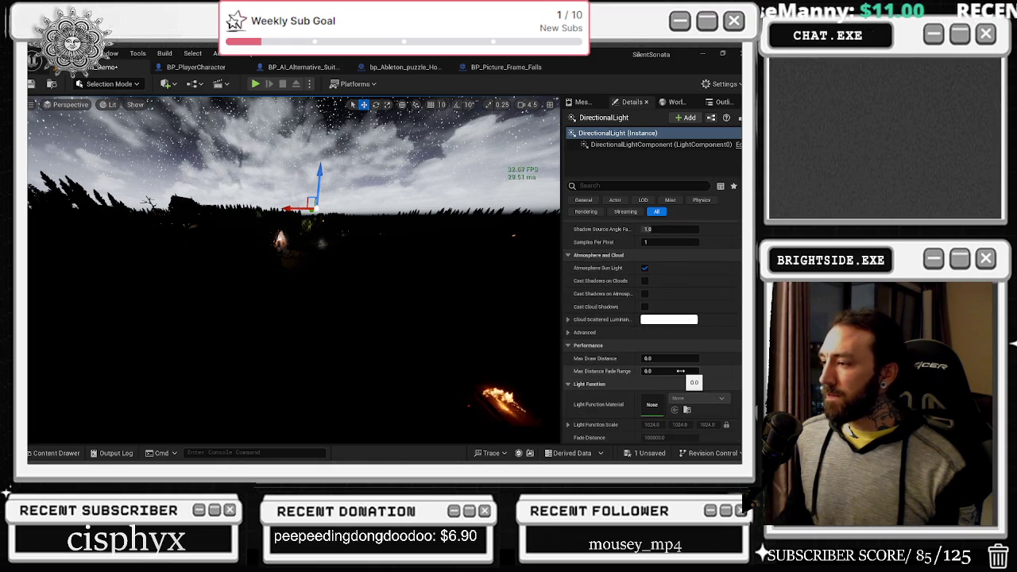
pyautogui.scroll(-3, 687, 364)
pyautogui.scroll(-5, 723, 351)
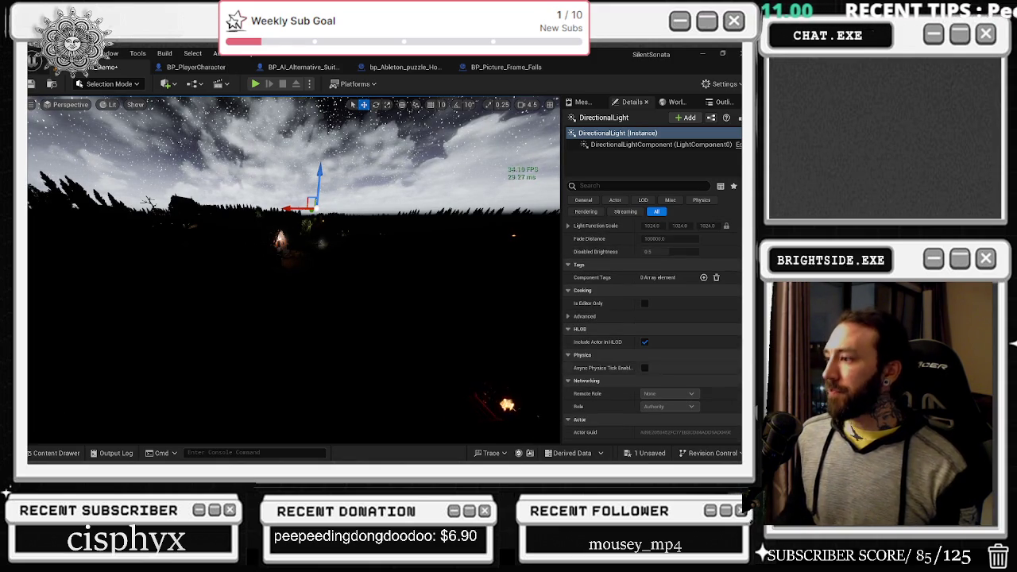
pyautogui.scroll(-8, 654, 330)
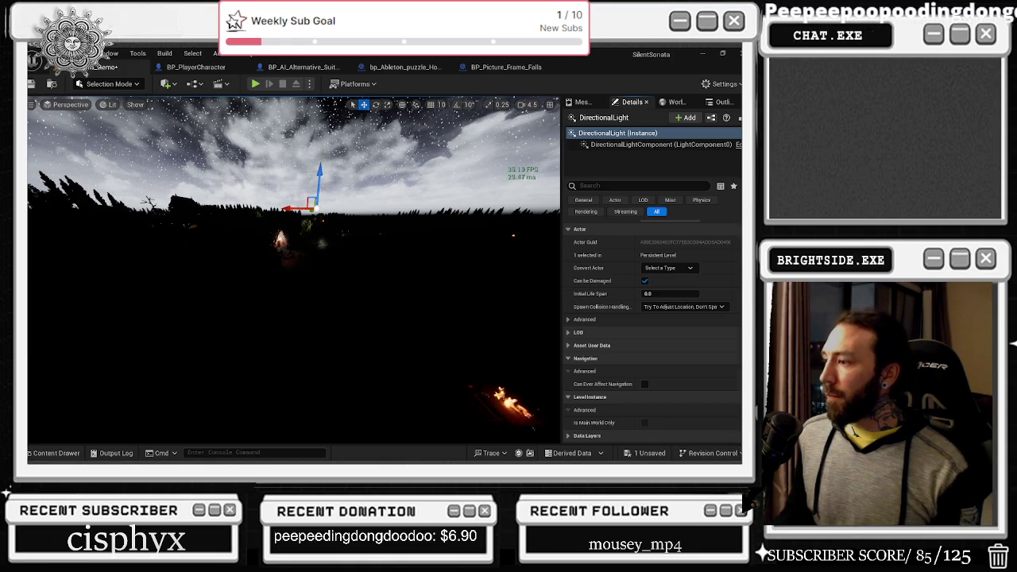
pyautogui.scroll(15, 653, 330)
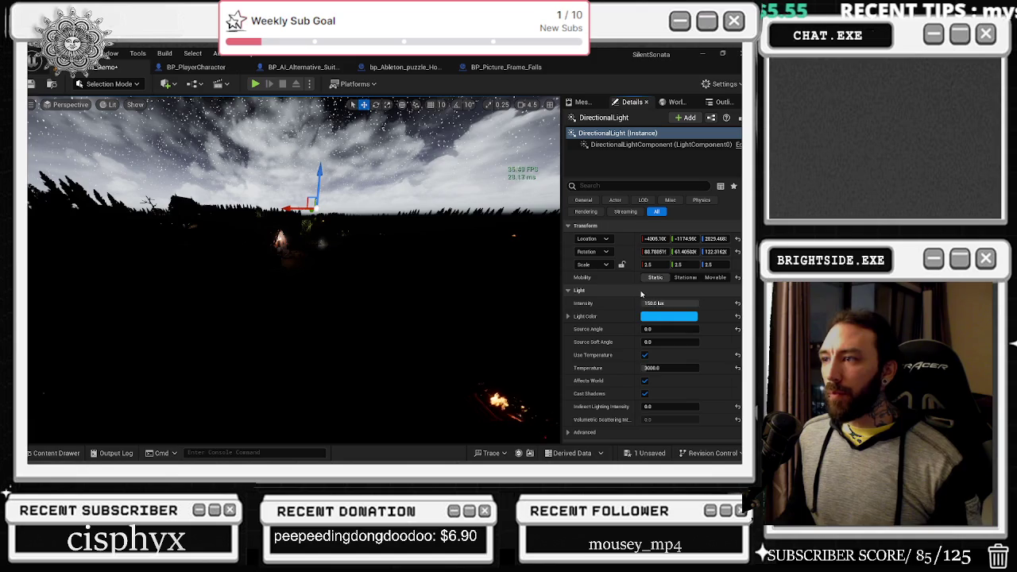
# Make the DirectionalLight Stationary and widen its Source Angle and Source Soft Angle.
pyautogui.hotkey('ctrl', 'z')
pyautogui.hotkey('ctrl', 'z')
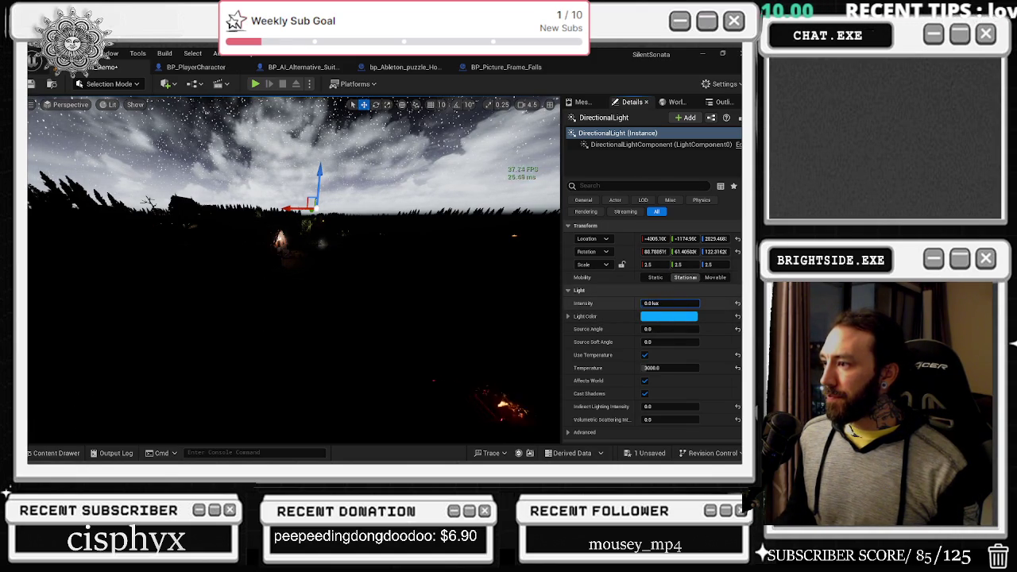
pyautogui.moveTo(666, 327); pyautogui.dragTo(684, 328)
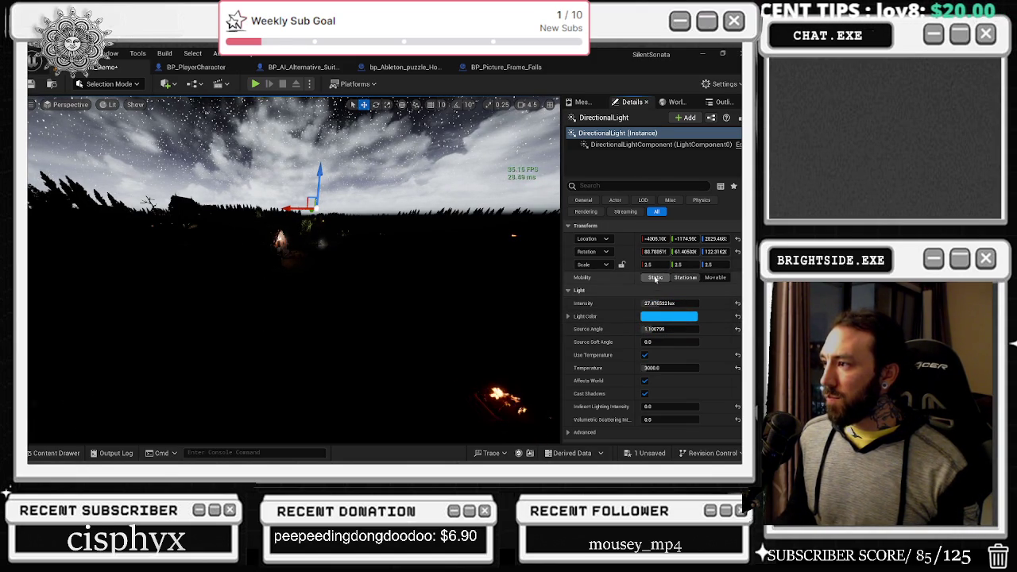
pyautogui.moveTo(666, 342)
pyautogui.mouseDown()
pyautogui.moveTo(716, 368)
pyautogui.moveTo(763, 368)
pyautogui.mouseUp()
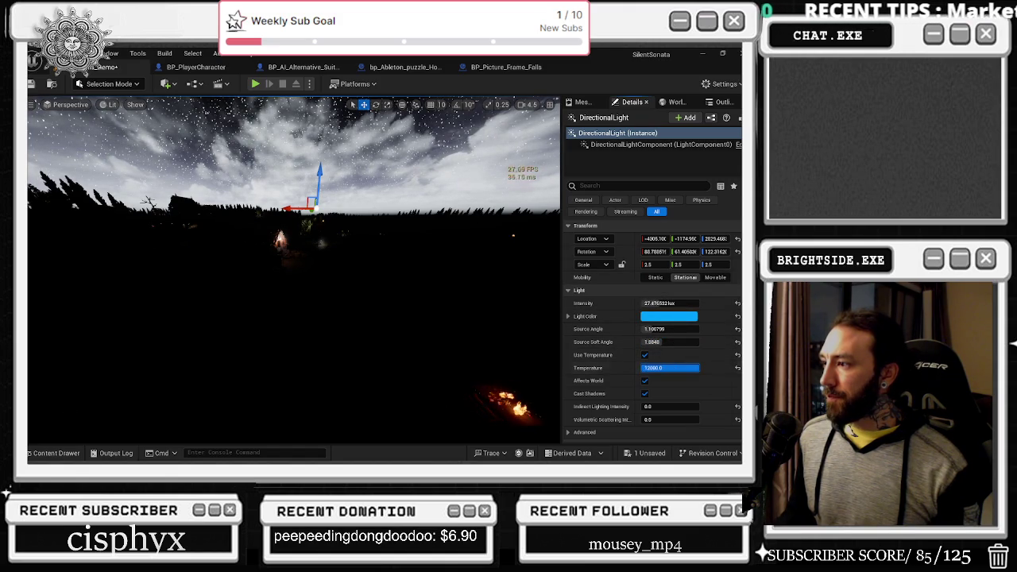
# Raise Indirect Lighting Intensity to about 6.5 and Lightmass Light Source Angle to 3.47, then deselect.
pyautogui.scroll(-2, 671, 386)
pyautogui.moveTo(672, 377)
pyautogui.mouseDown()
pyautogui.moveTo(684, 376)
pyautogui.moveTo(663, 386)
pyautogui.mouseUp()
pyautogui.scroll(-3, 645, 412)
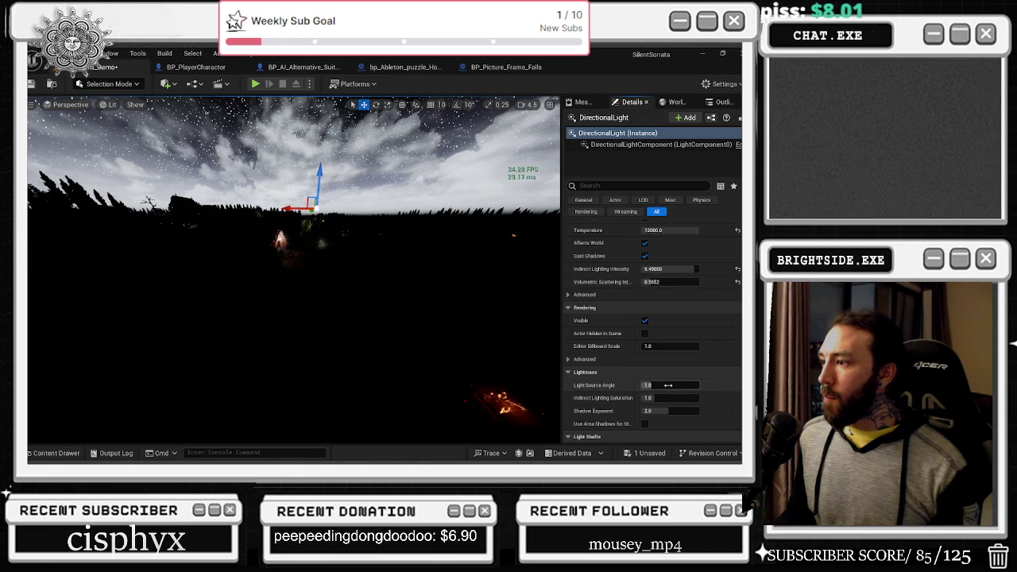
pyautogui.moveTo(664, 385); pyautogui.dragTo(700, 385)
pyautogui.scroll(-2, 710, 355)
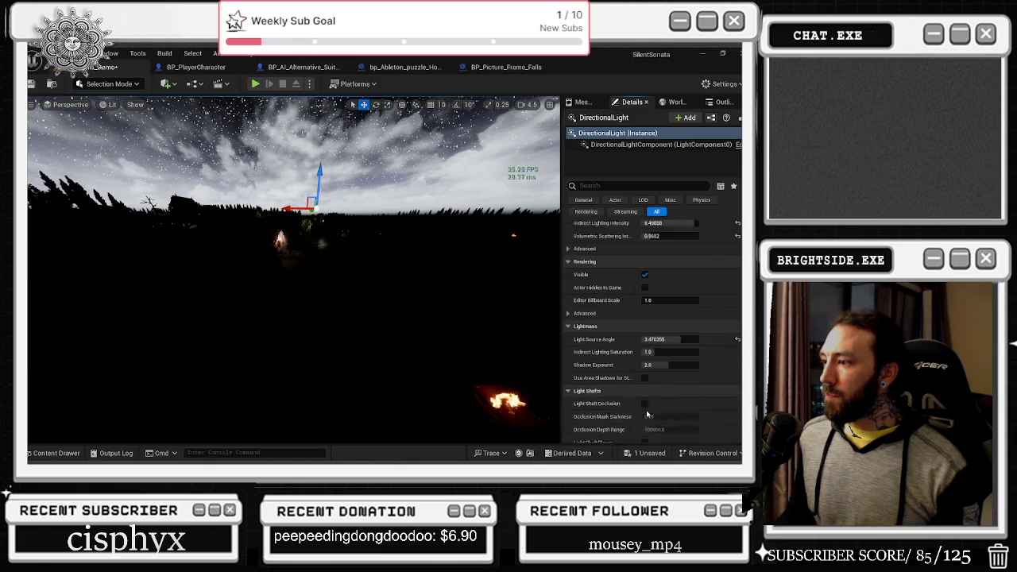
pyautogui.scroll(-3, 701, 357)
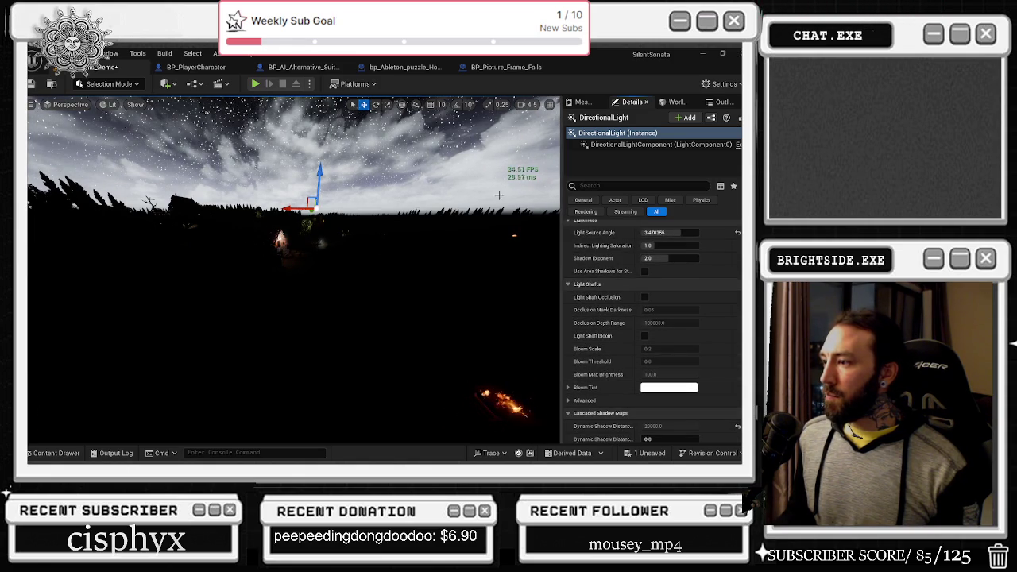
pyautogui.click(613, 145)
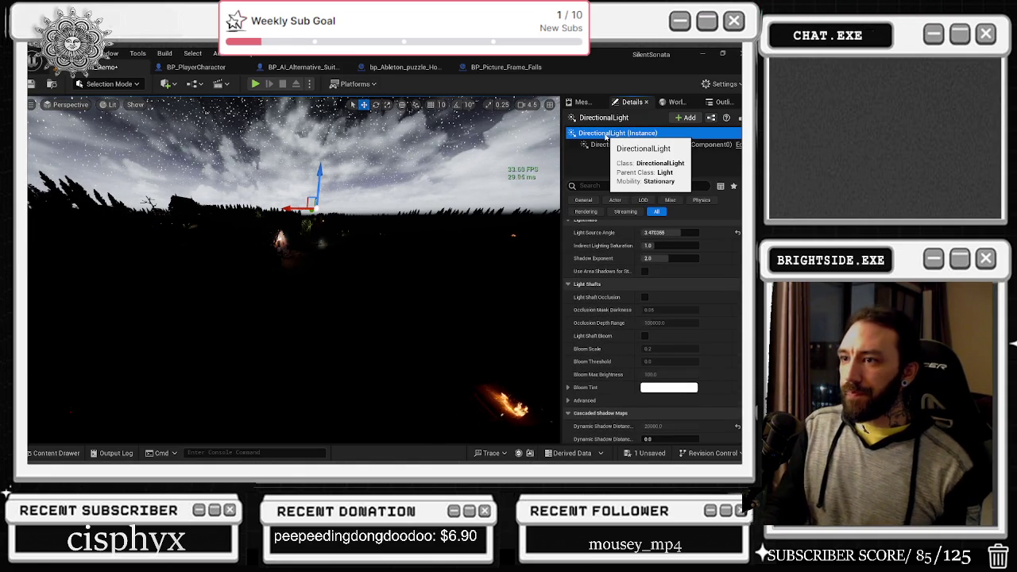
pyautogui.hotkey('ctrl', 'shift', 'h')
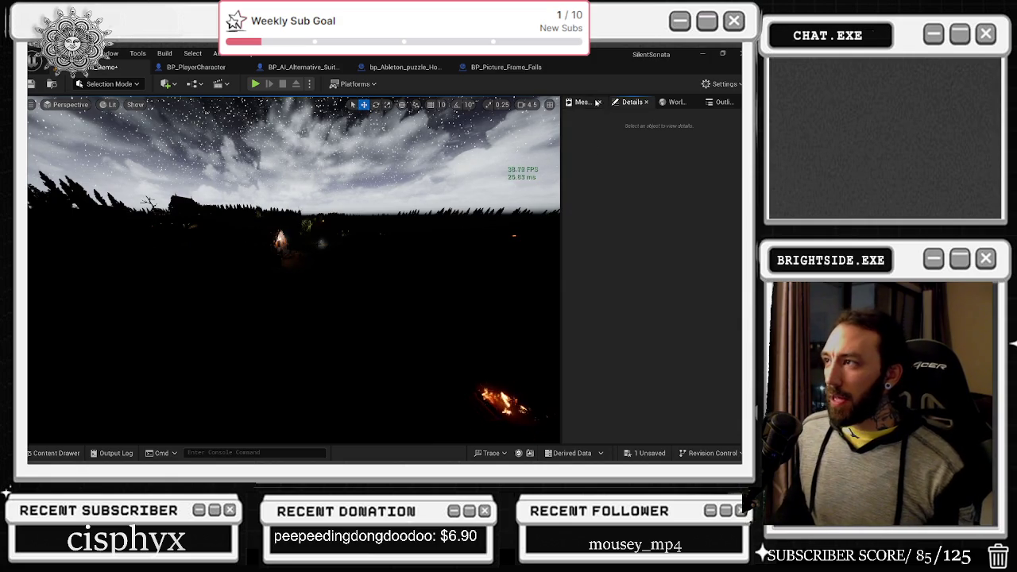
# Place a new Directional Light from the basic actor types.
pyautogui.click(195, 84)
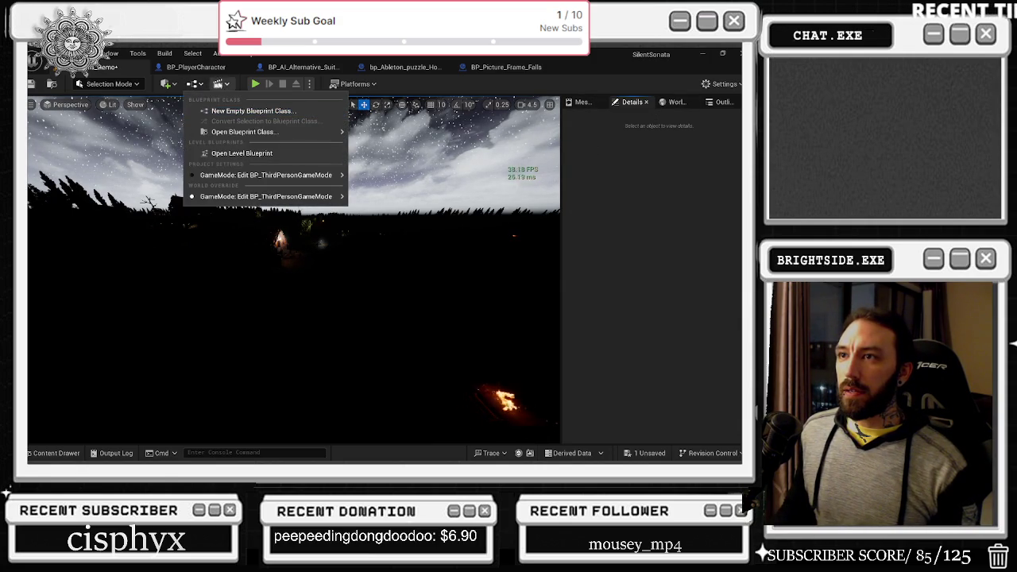
pyautogui.click(195, 84)
pyautogui.click(167, 84)
pyautogui.moveTo(203, 179)
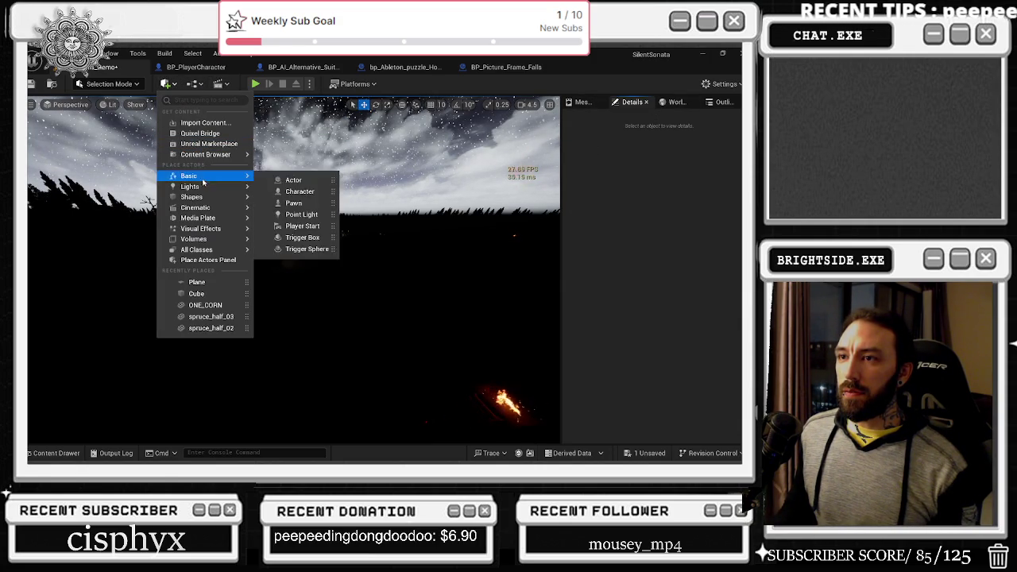
pyautogui.moveTo(198, 231)
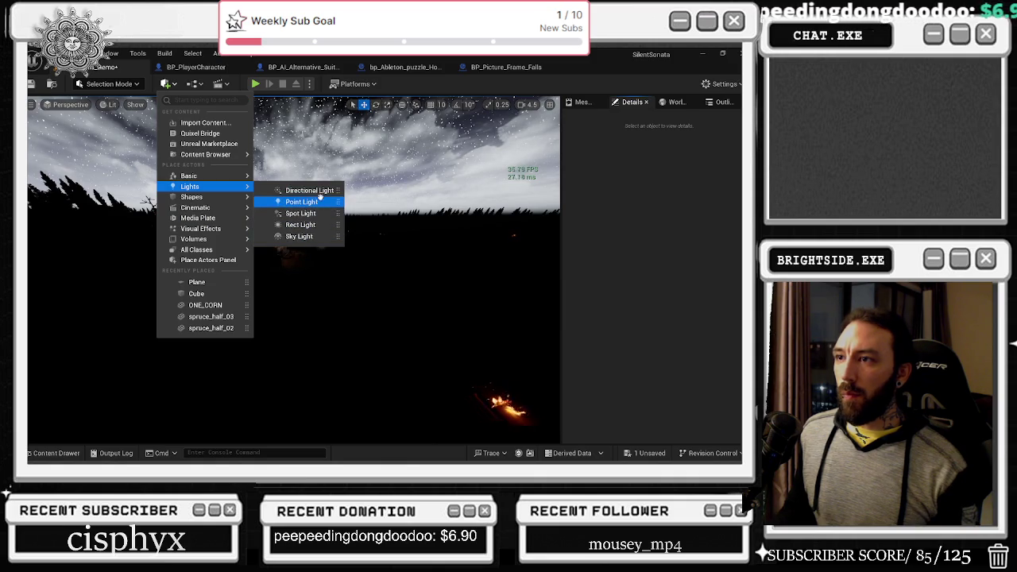
pyautogui.click(319, 191)
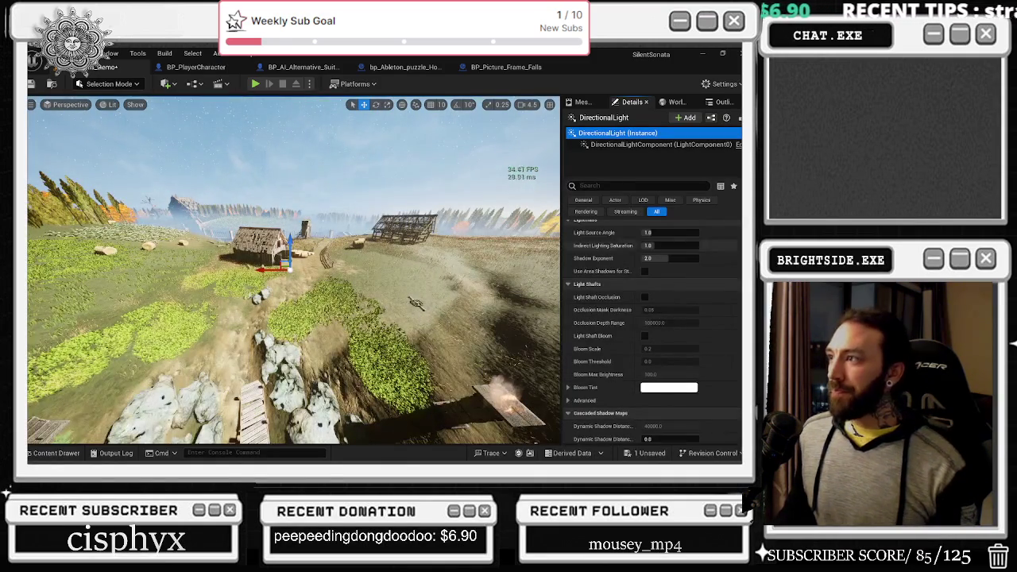
# Fly the camera past the barns and farmhouse and over the island to survey the level.
pyautogui.scroll(10, 654, 334)
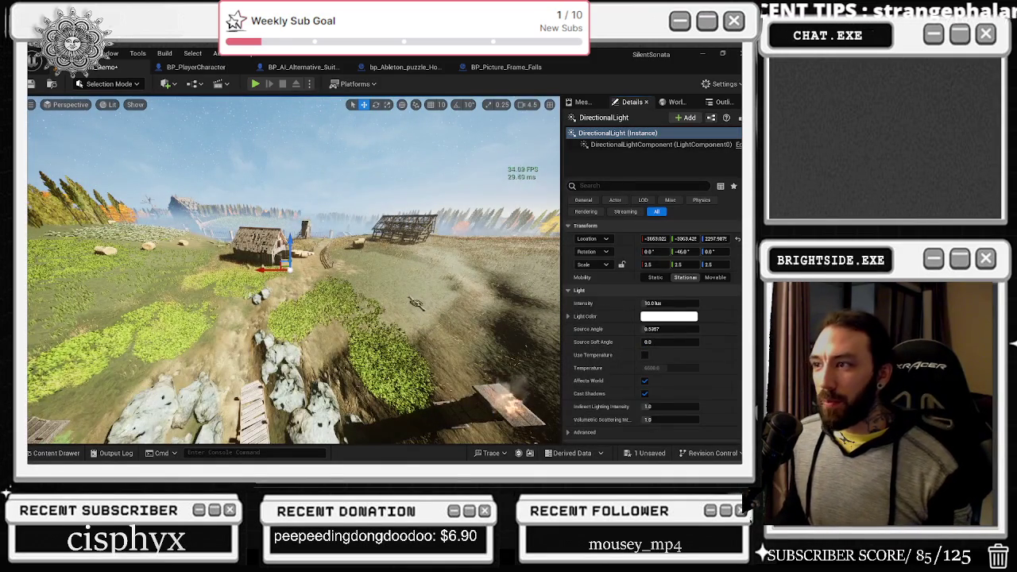
pyautogui.press('w')
pyautogui.press('s')
pyautogui.press('d')
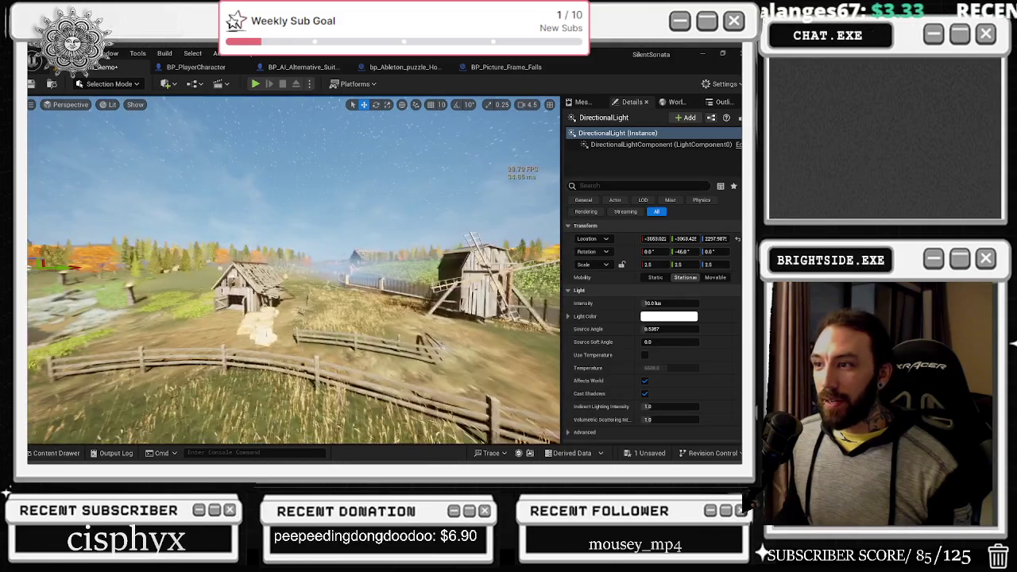
pyautogui.press('w')
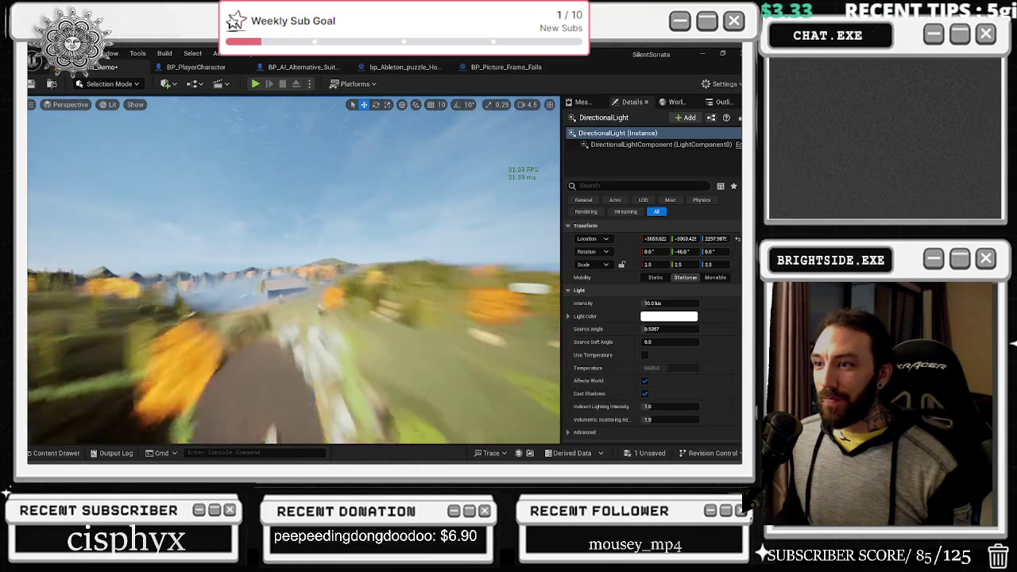
pyautogui.press('w')
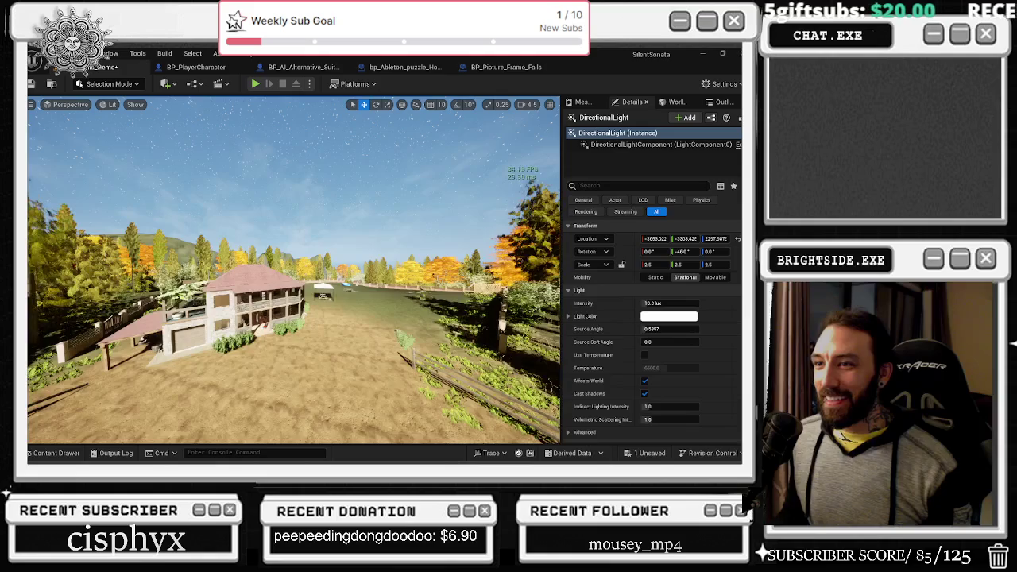
pyautogui.press('w')
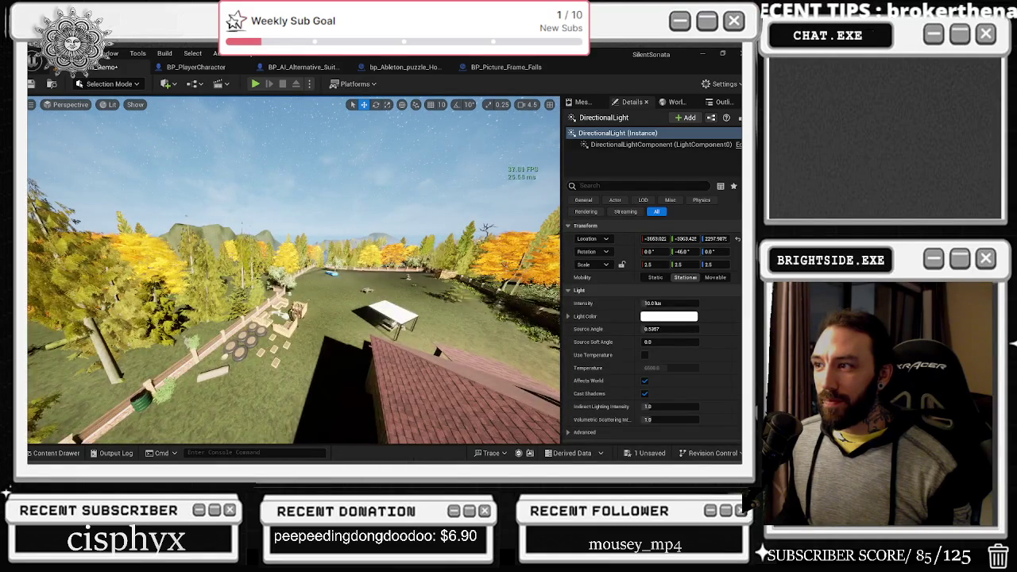
pyautogui.press('w')
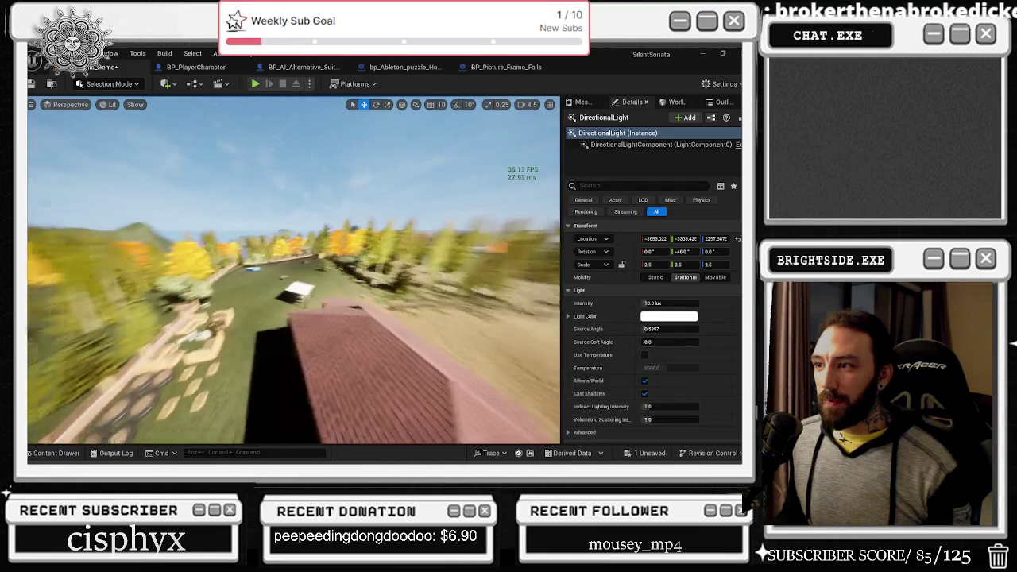
pyautogui.press('w')
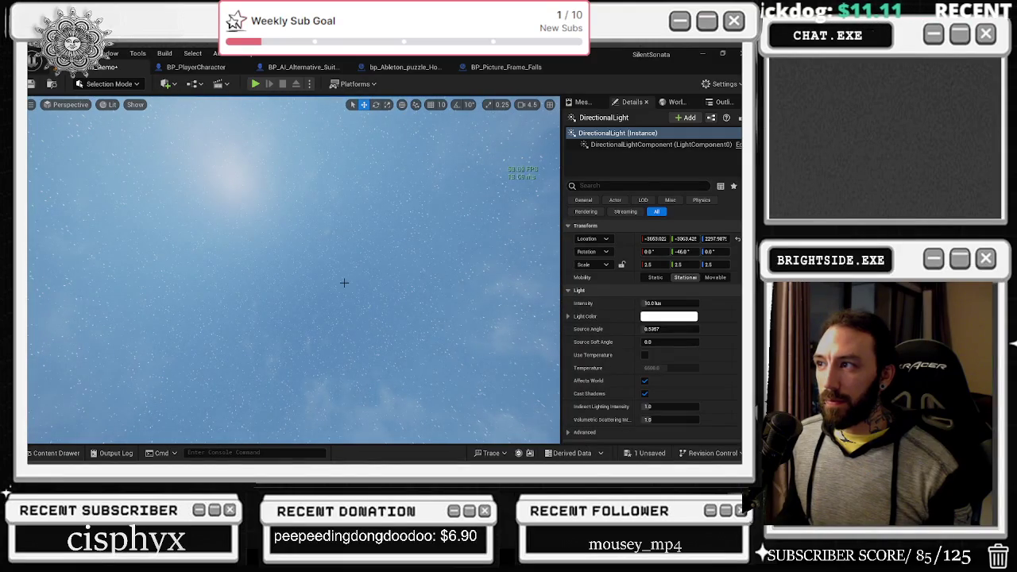
pyautogui.press('w')
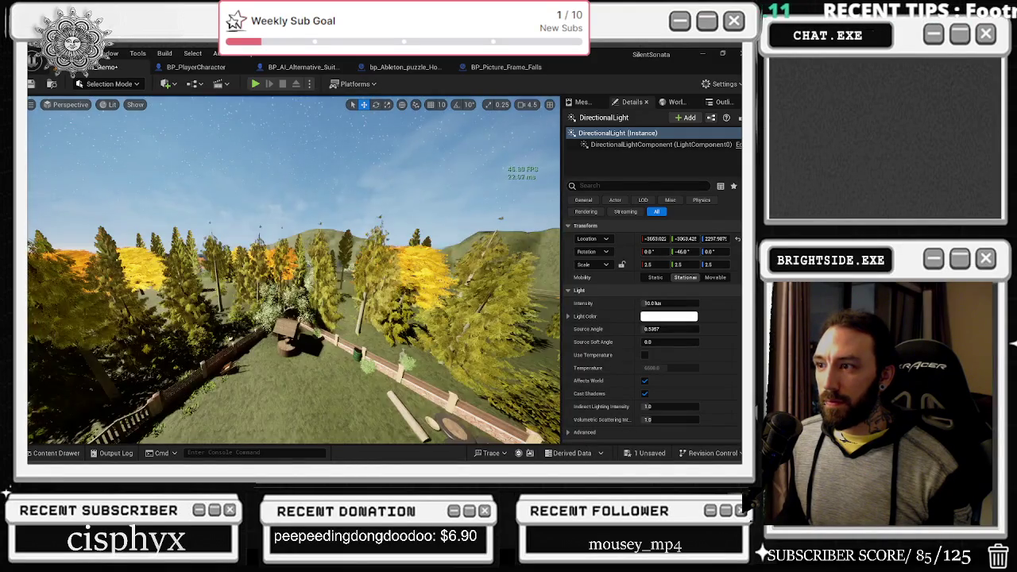
pyautogui.press('w')
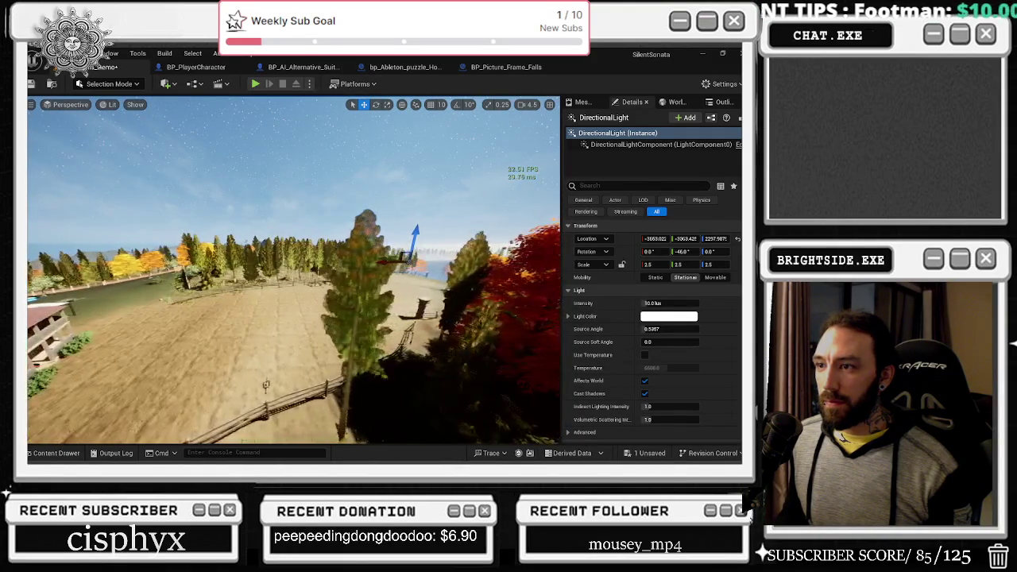
pyautogui.press('s')
pyautogui.press('w')
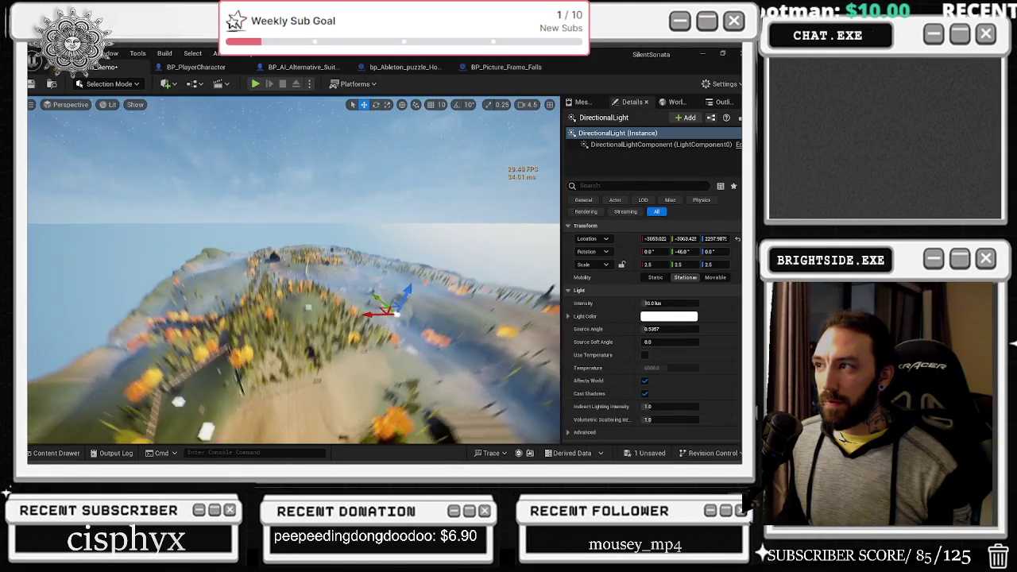
pyautogui.moveTo(417, 283); pyautogui.dragTo(418, 238)
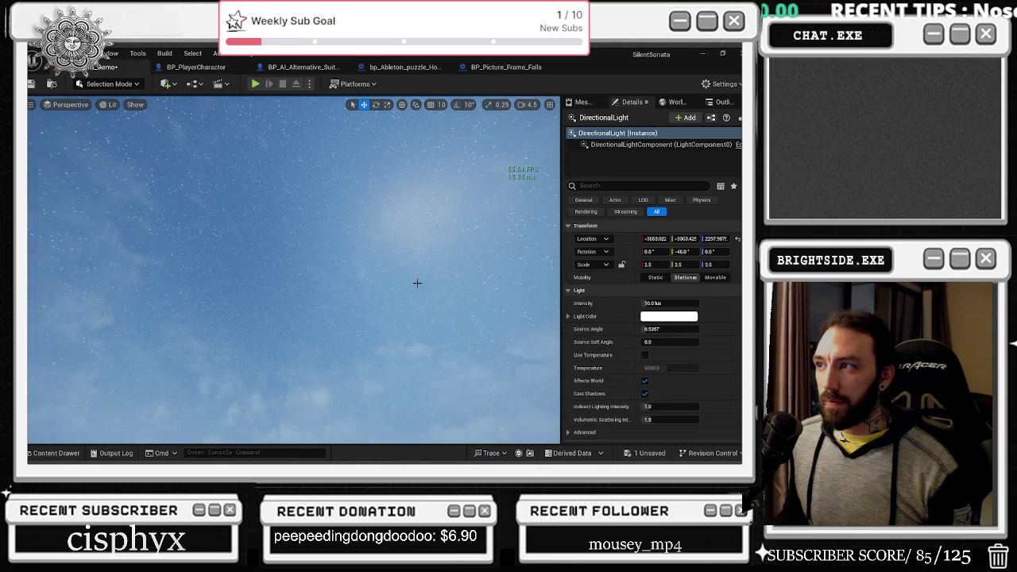
pyautogui.moveTo(417, 283); pyautogui.dragTo(417, 334)
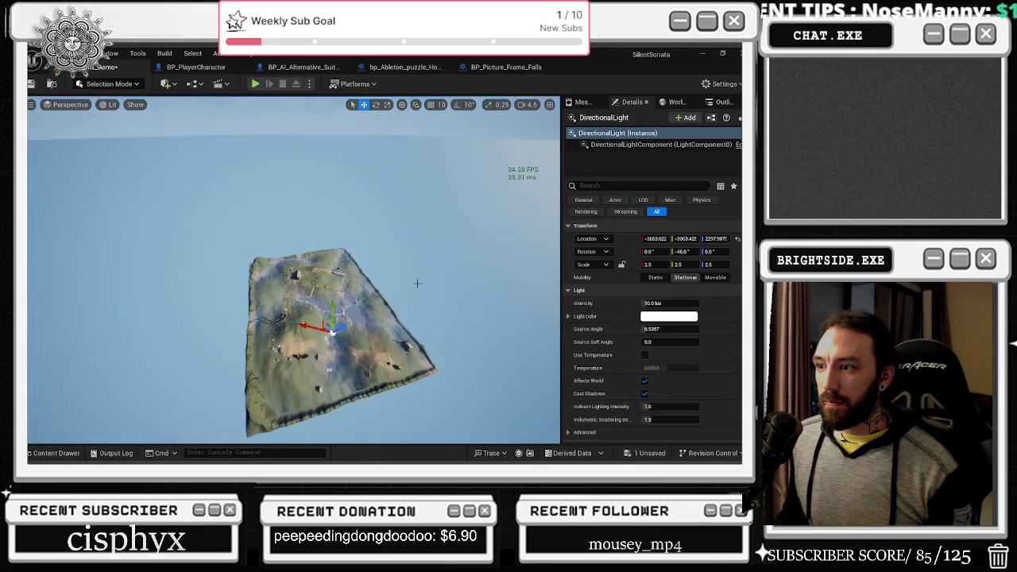
pyautogui.press('w')
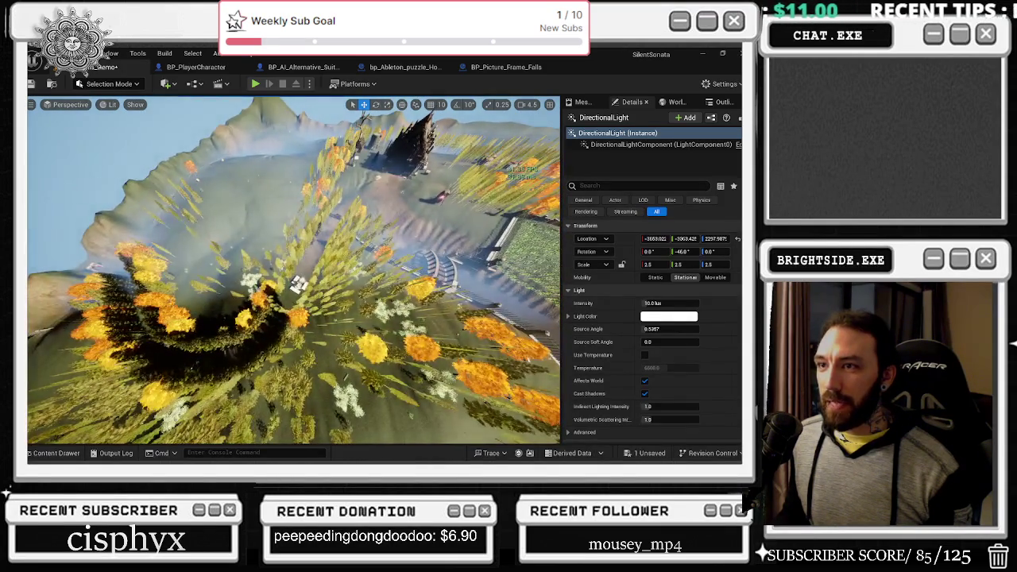
pyautogui.press('s')
pyautogui.press('w')
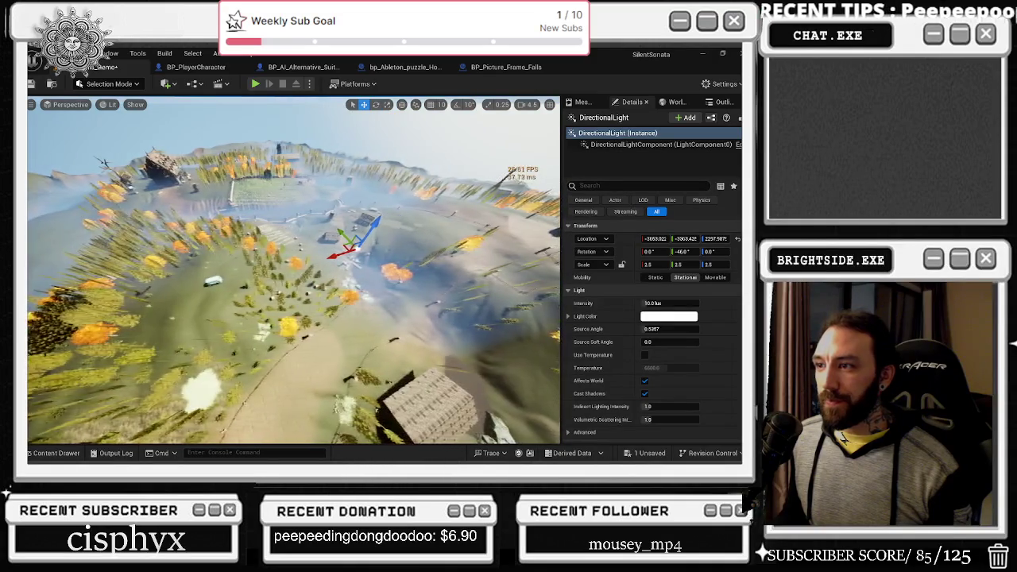
# Zero the light intensity, then drag it up to about 0.48 lux.
pyautogui.click(670, 303)
pyautogui.write('0')
pyautogui.press('Return')
pyautogui.moveTo(670, 303); pyautogui.dragTo(675, 303)
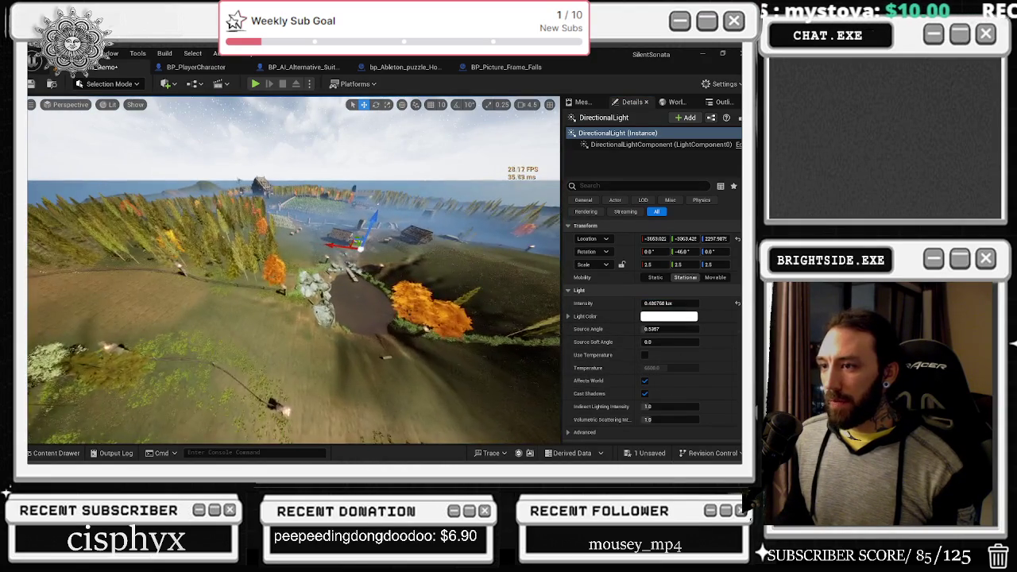
# Lower Volumetric Scattering Intensity to about 0.62 and set the light's Mobility to Static.
pyautogui.scroll(-3, 635, 374)
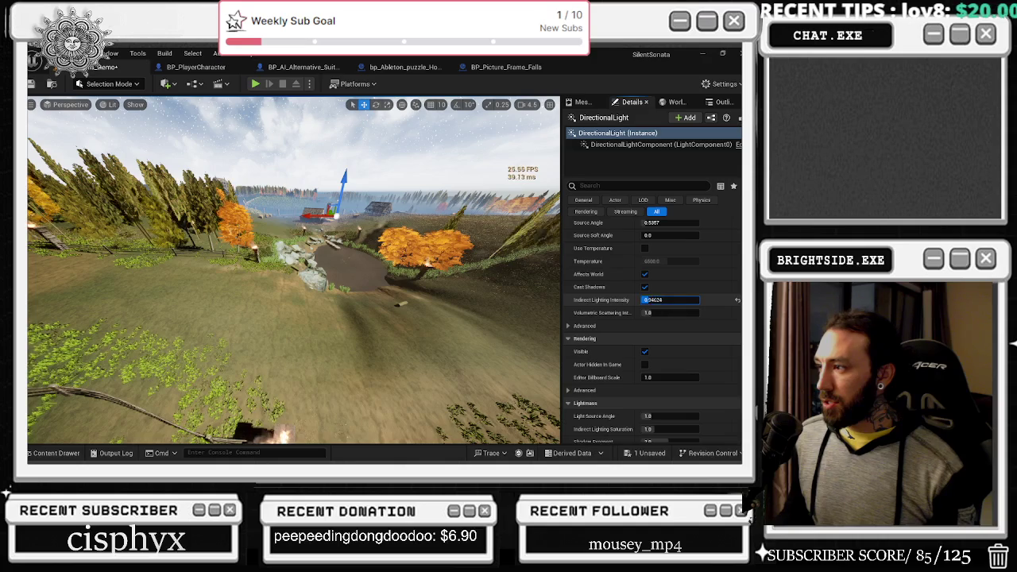
pyautogui.moveTo(673, 313); pyautogui.dragTo(659, 312)
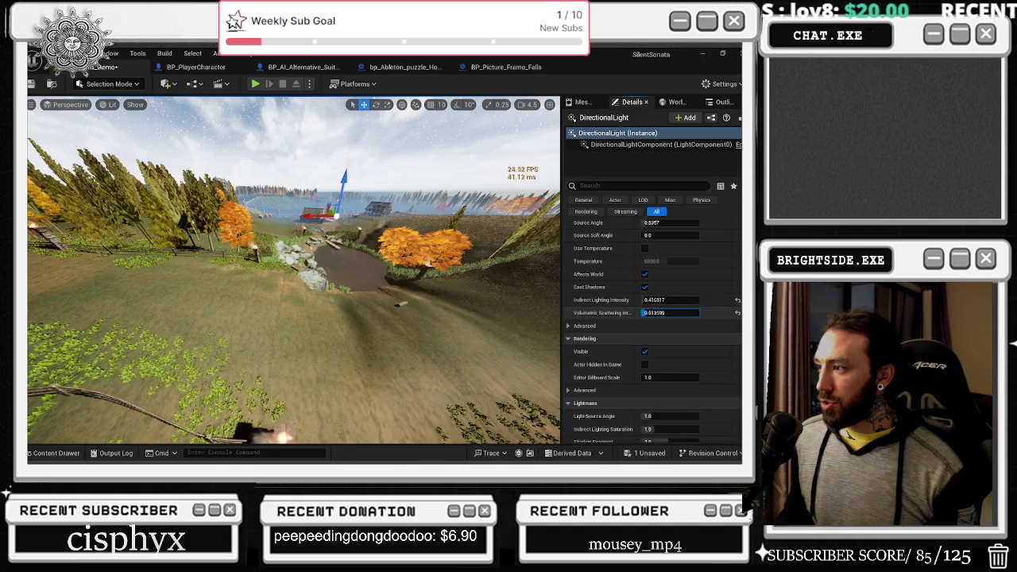
pyautogui.scroll(-2, 674, 358)
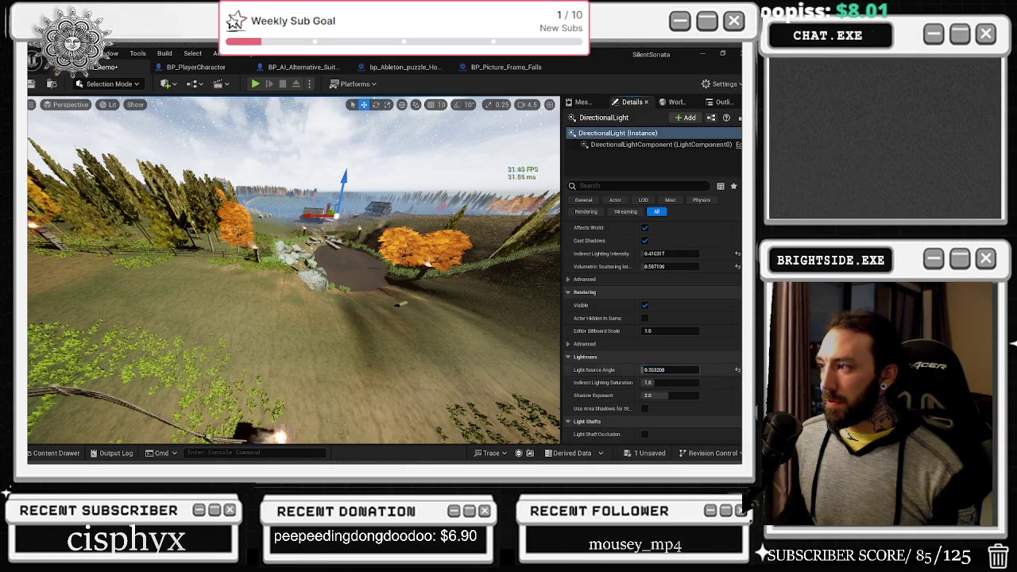
pyautogui.scroll(5, 652, 331)
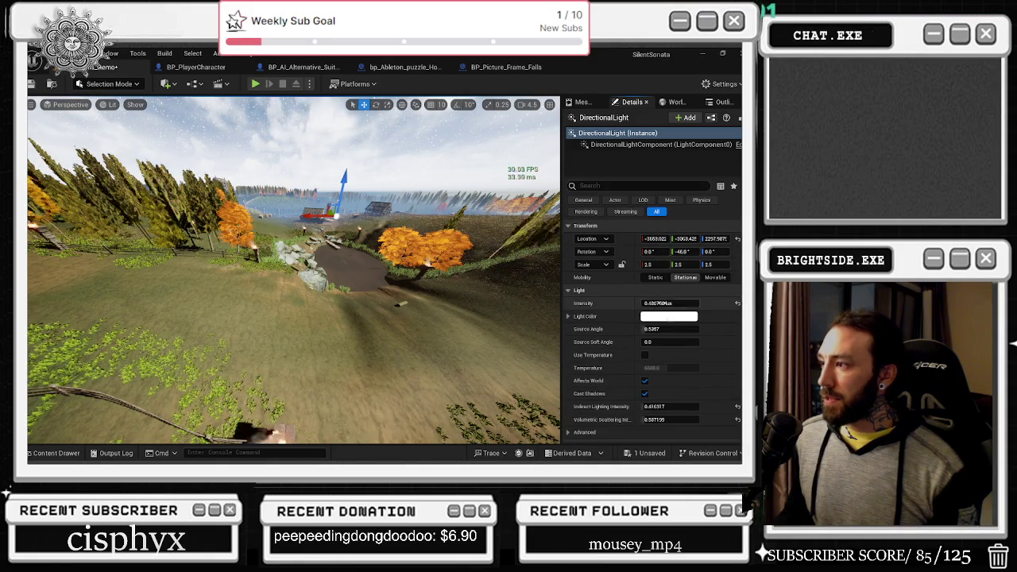
pyautogui.click(656, 278)
pyautogui.write('0')
pyautogui.press('Return')
# Set the light intensity to 0.085 lux, fly forward to check the night look, and start a play-test.
pyautogui.hotkey('ctrl', 'z')
pyautogui.click(673, 303)
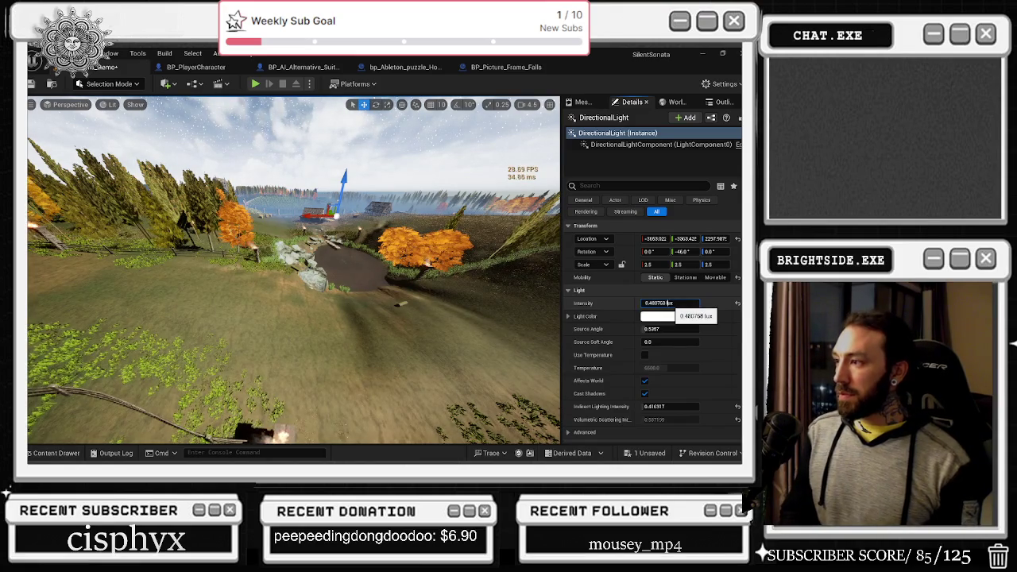
pyautogui.write('-')
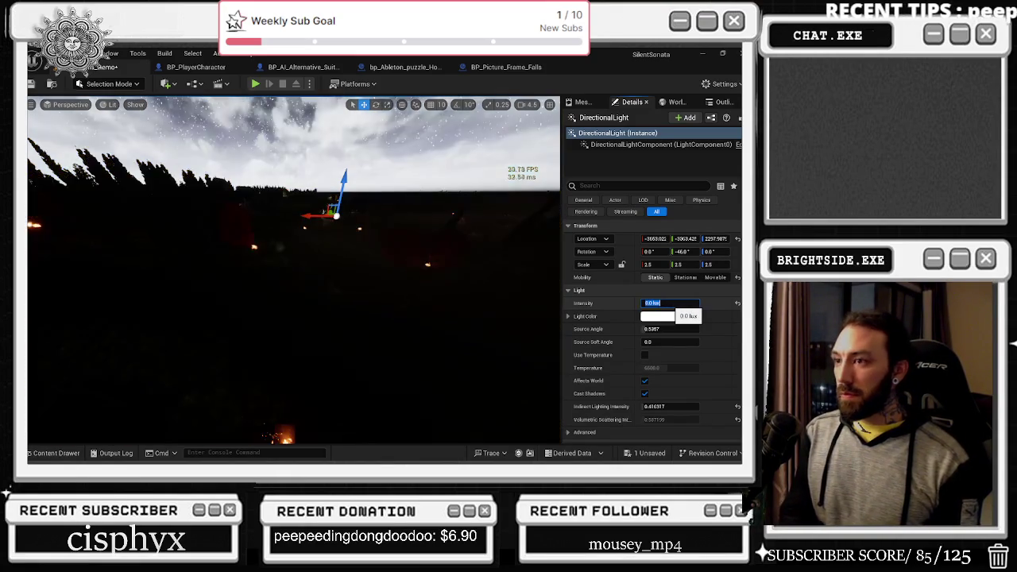
pyautogui.press('Return')
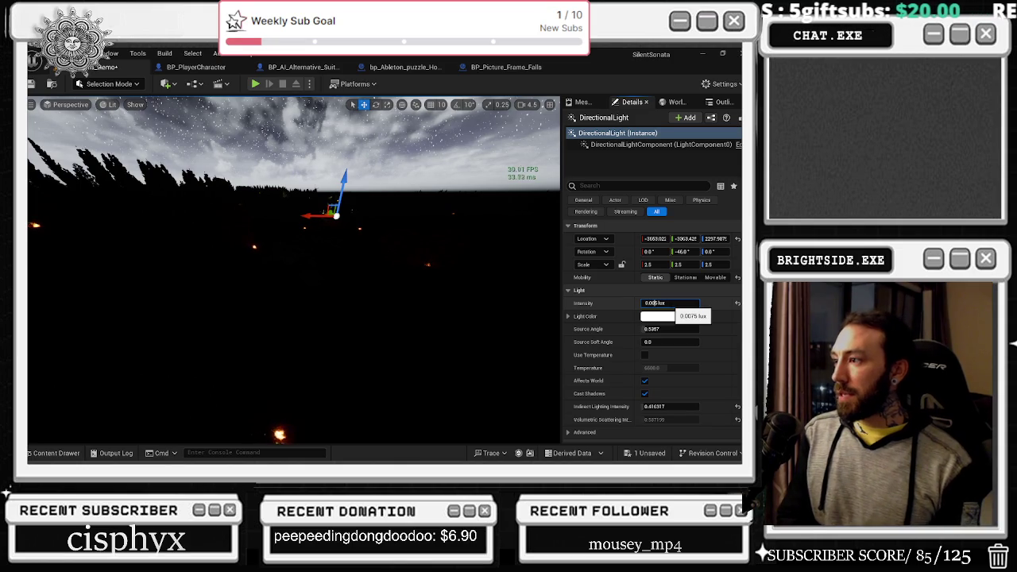
pyautogui.press('Return')
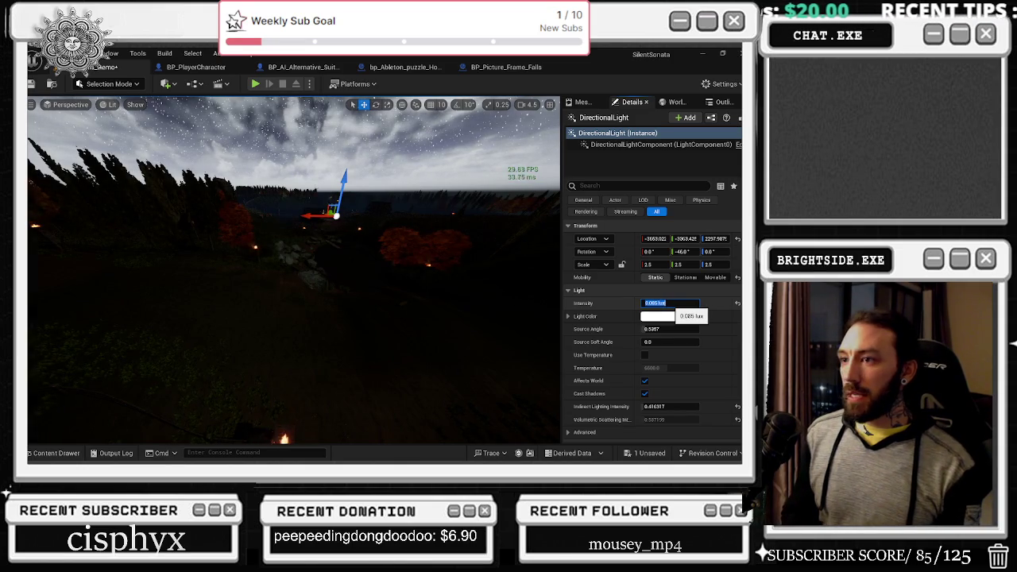
pyautogui.moveTo(556, 272)
pyautogui.mouseDown()
pyautogui.moveTo(525, 229)
pyautogui.moveTo(466, 186)
pyautogui.mouseUp()
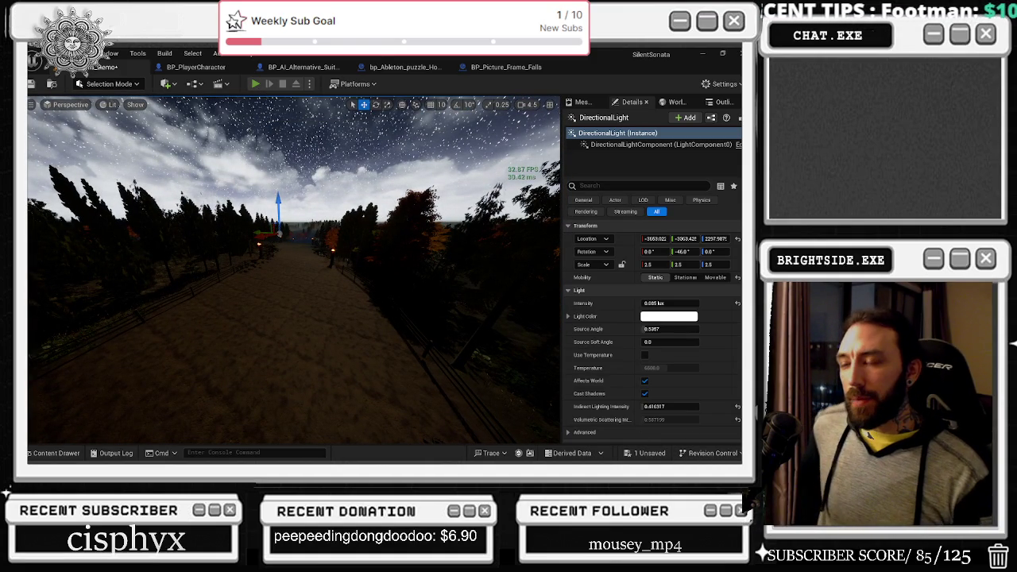
pyautogui.hotkey('alt', 'p')
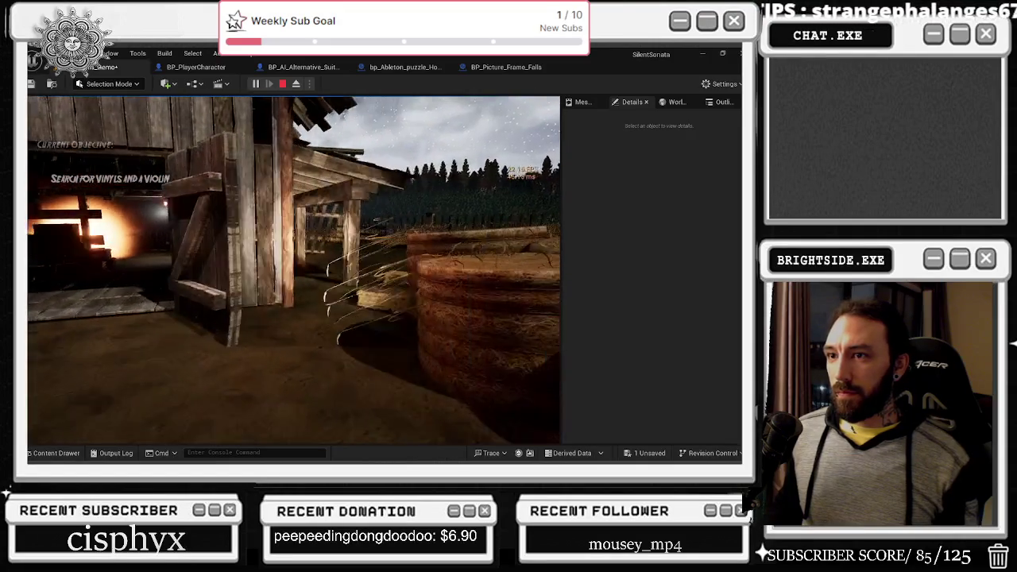
# Walk from the barn into the yard and up to the barn wall, then stop the play-test.
pyautogui.press('w')
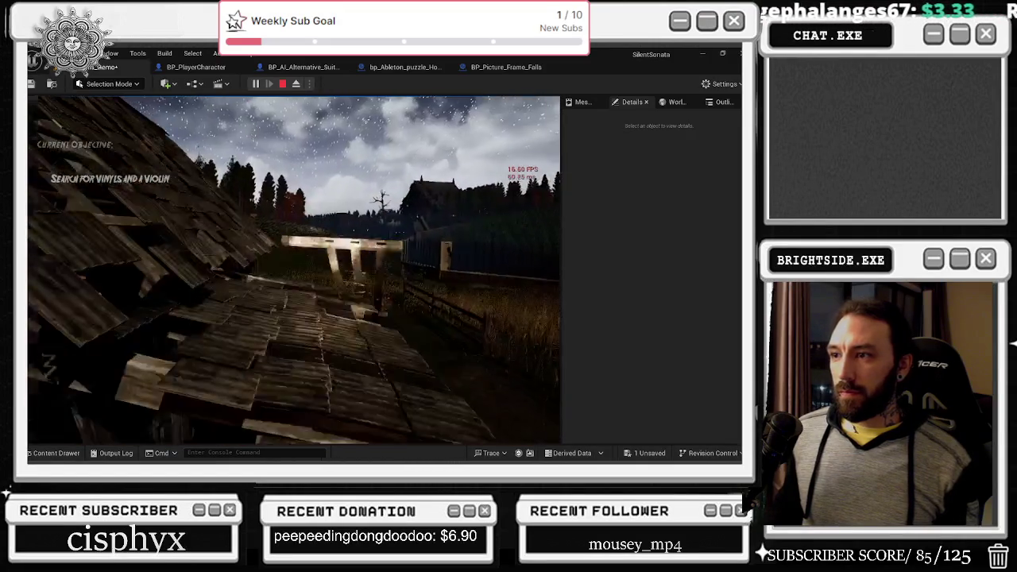
pyautogui.press('w')
pyautogui.press('w')
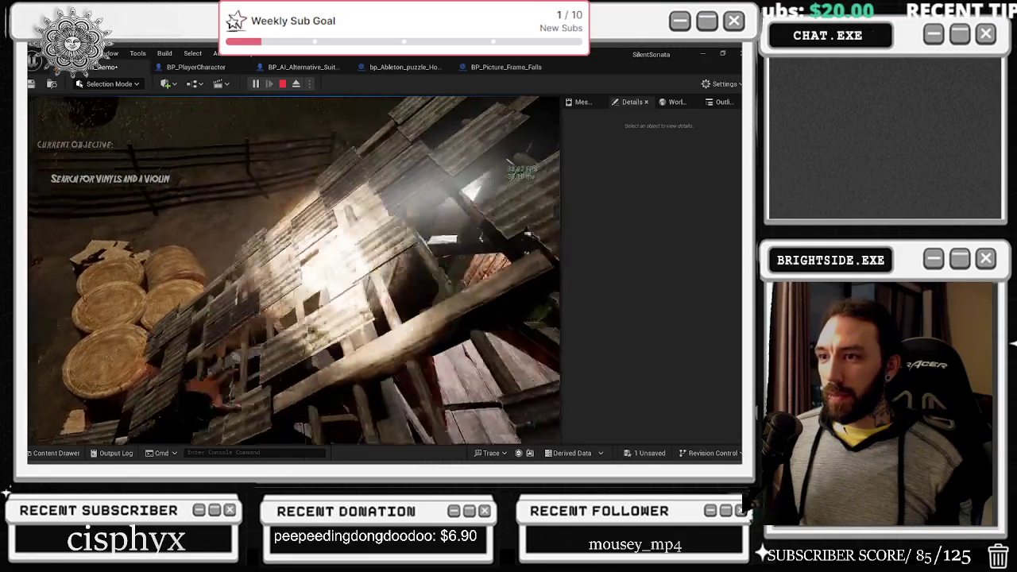
pyautogui.press('w')
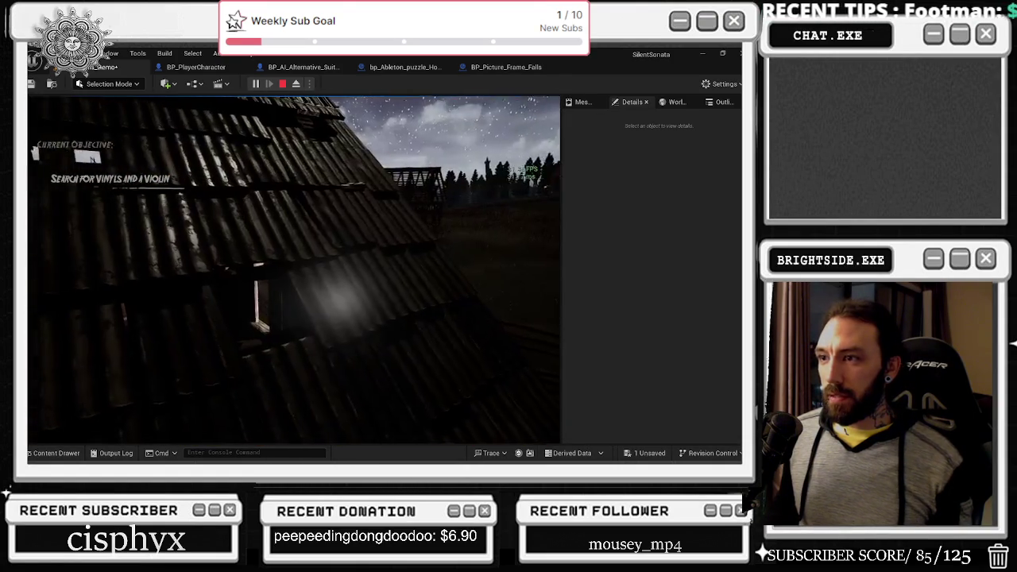
pyautogui.press('Escape')
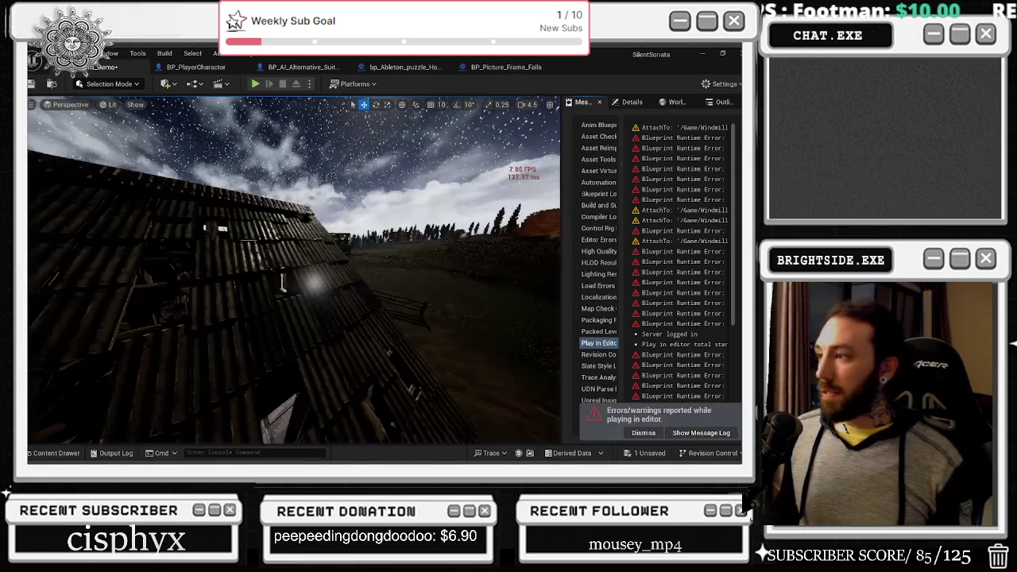
# Lower the DirectionalLight's intensity from 0.085 to 0.045 lux.
pyautogui.click(676, 102)
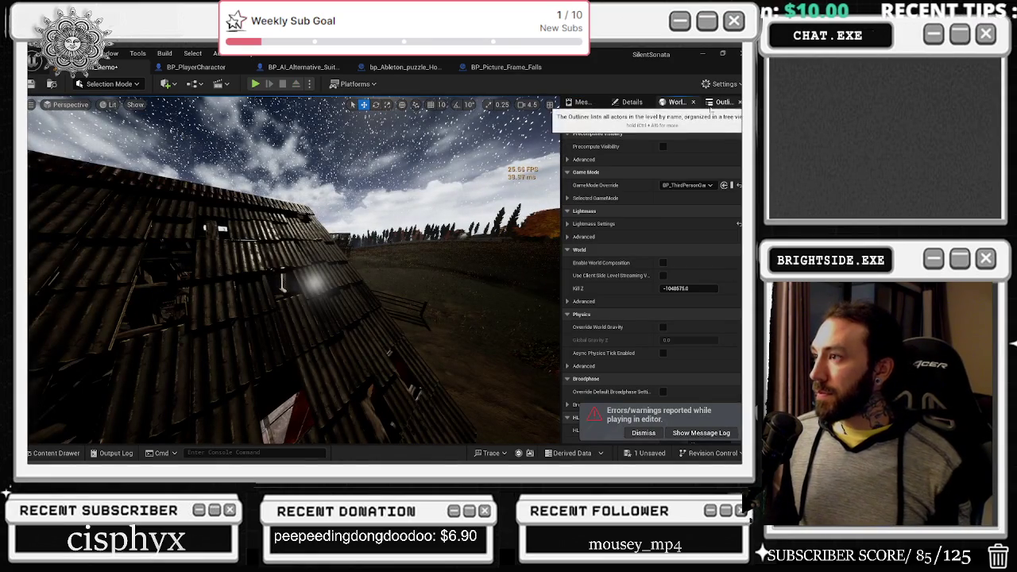
pyautogui.click(633, 102)
pyautogui.click(667, 302)
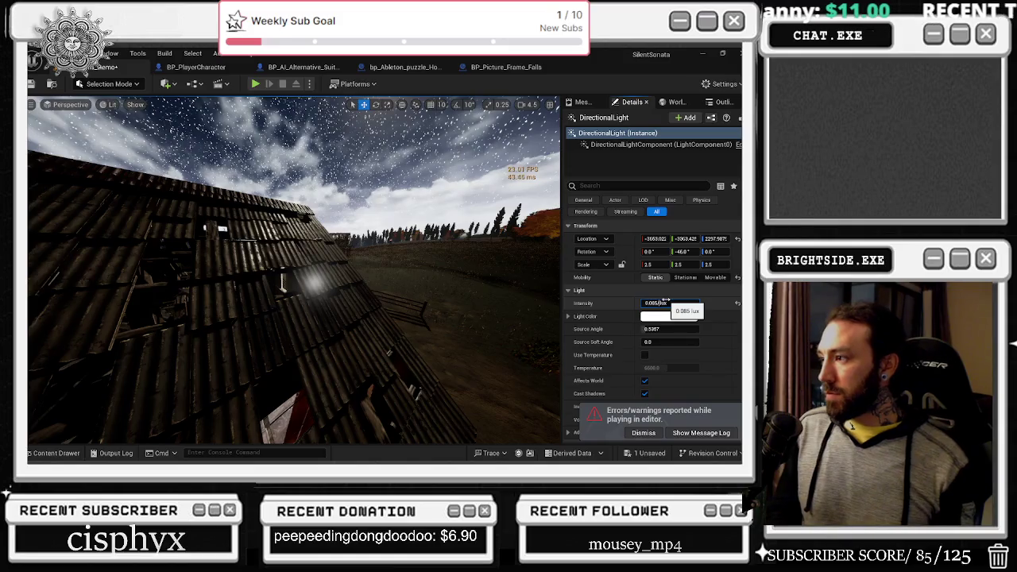
pyautogui.click(666, 302)
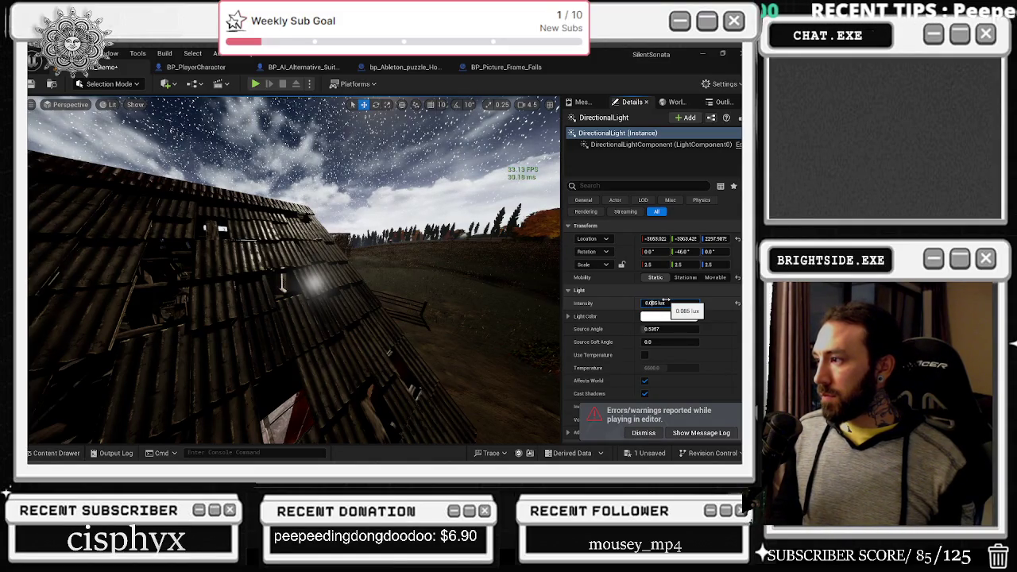
pyautogui.doubleClick(667, 303)
pyautogui.click(666, 300)
pyautogui.press('BackSpace')
pyautogui.write('4')
pyautogui.press('Return')
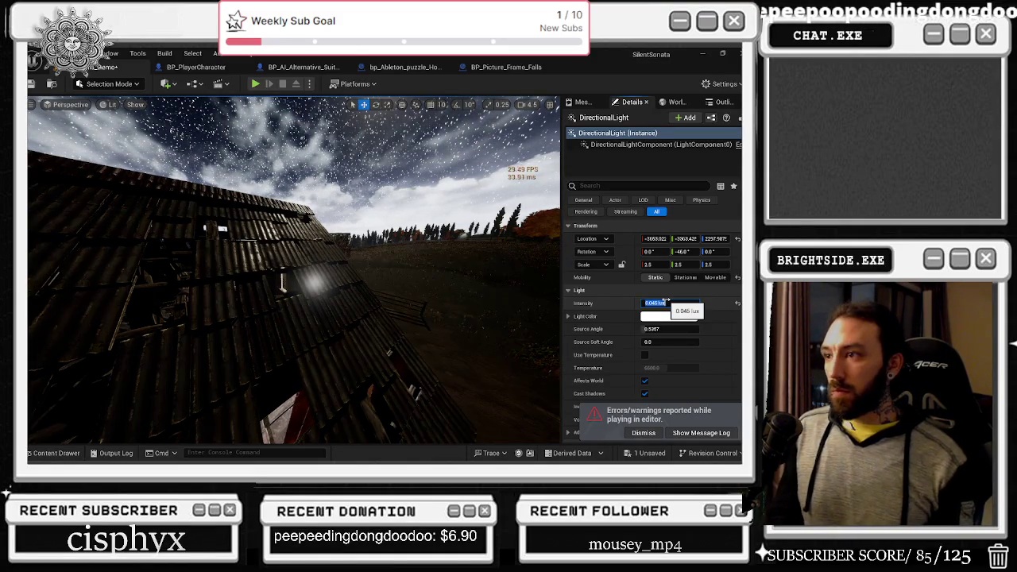
# Drop the intensity further to 0.025 lux, turn toward the barn, and start a play-test.
pyautogui.click(666, 301)
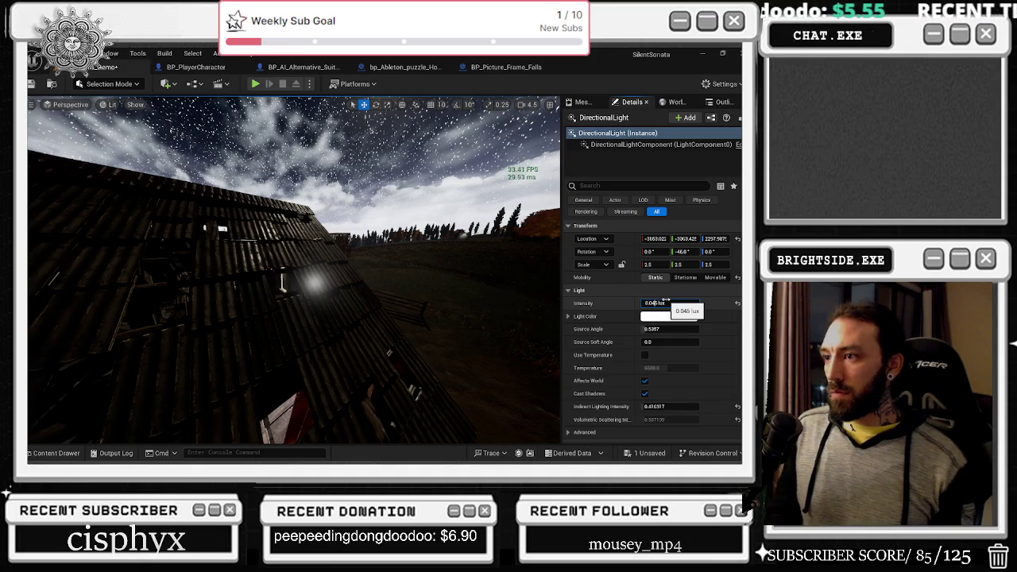
pyautogui.press('BackSpace')
pyautogui.write('2')
pyautogui.press('Return')
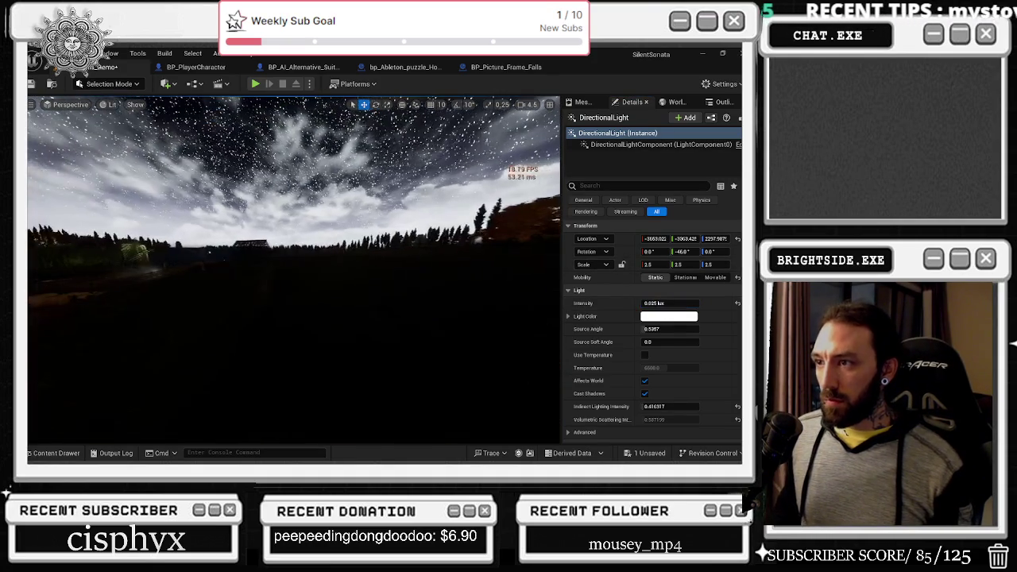
pyautogui.moveTo(486, 346)
pyautogui.mouseDown()
pyautogui.moveTo(461, 342)
pyautogui.moveTo(486, 346)
pyautogui.mouseUp()
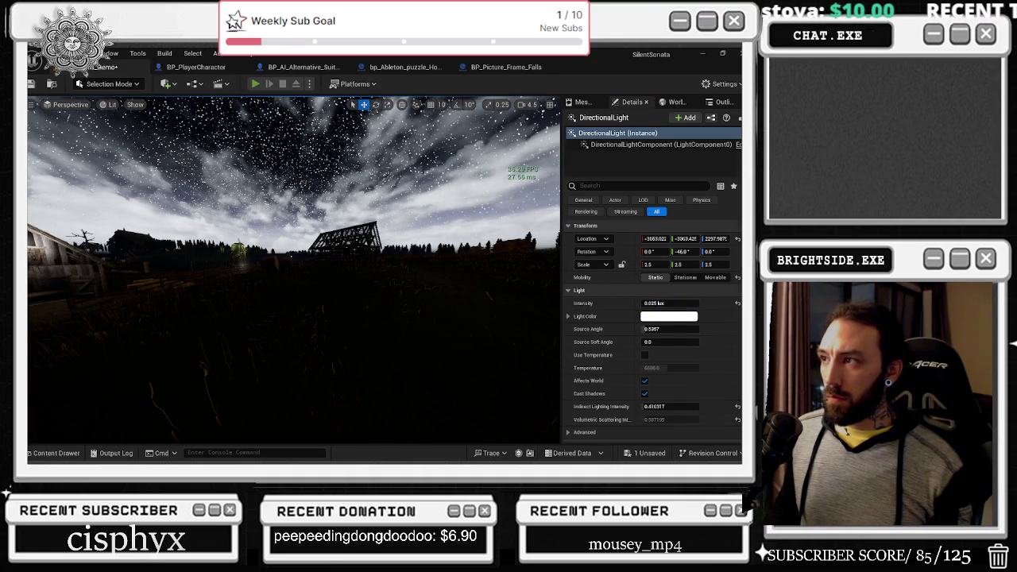
pyautogui.click(255, 84)
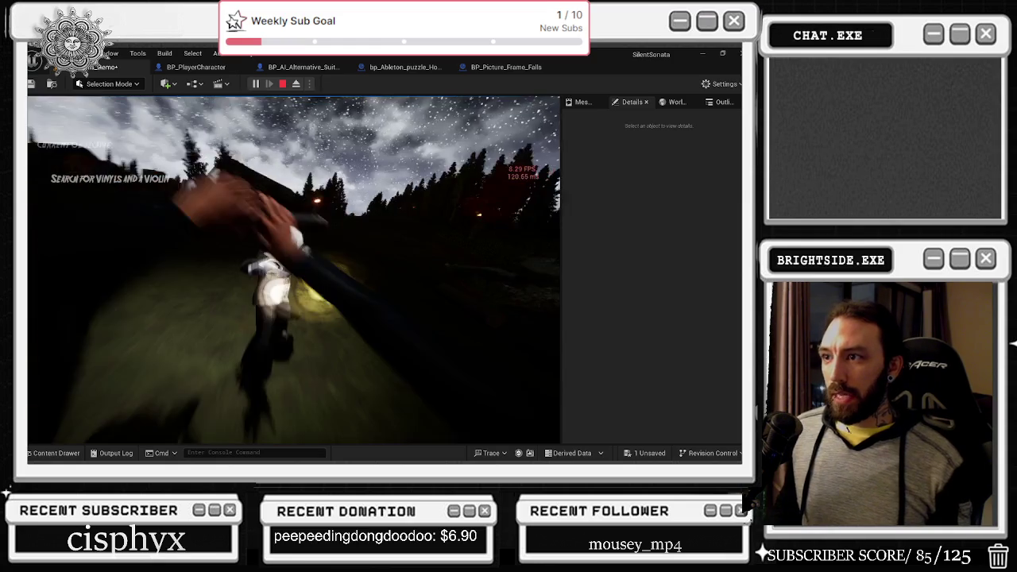
# End the play-test and untick Cast Shadows on the DirectionalLight.
pyautogui.press('Escape')
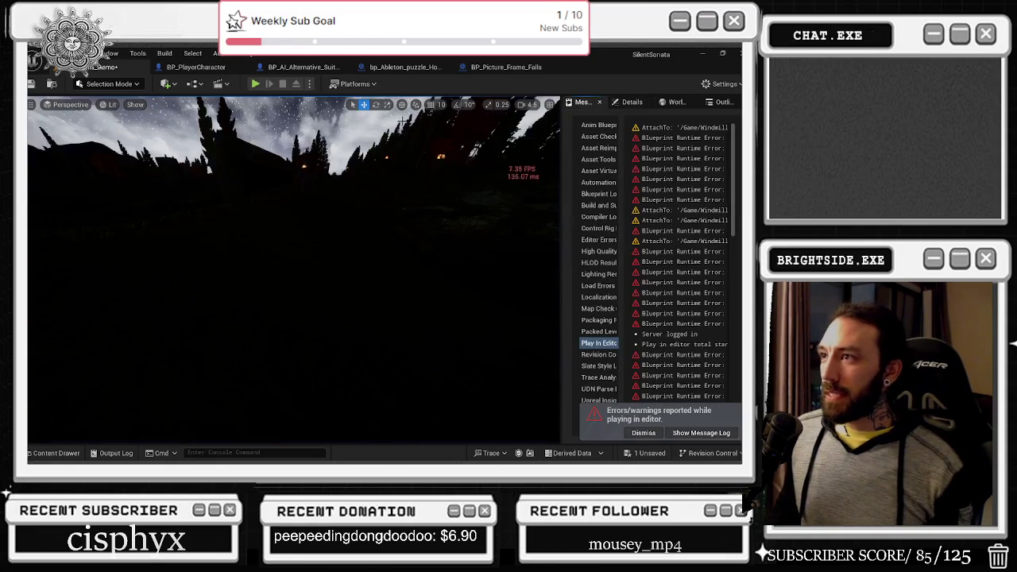
pyautogui.click(721, 102)
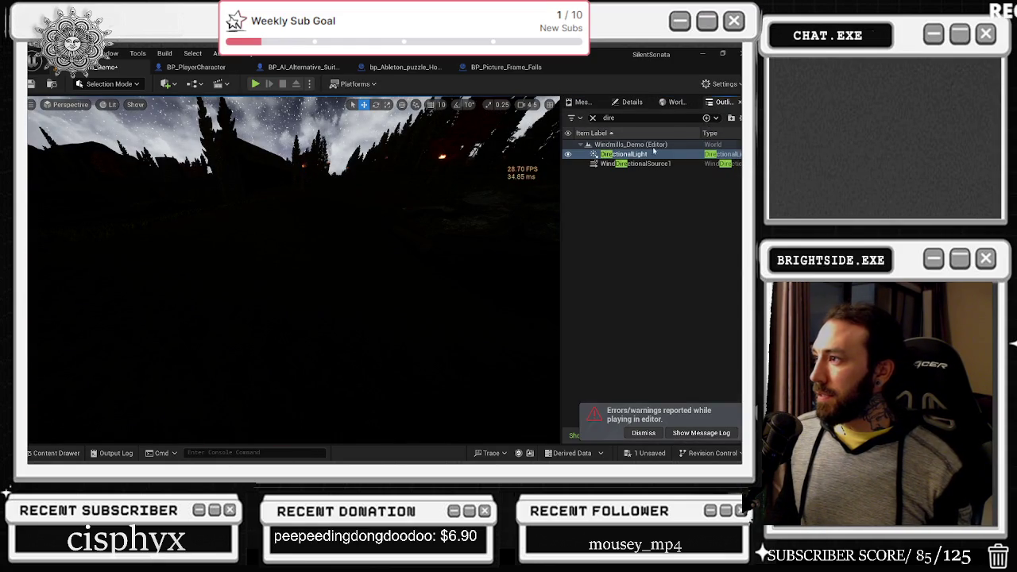
pyautogui.click(632, 102)
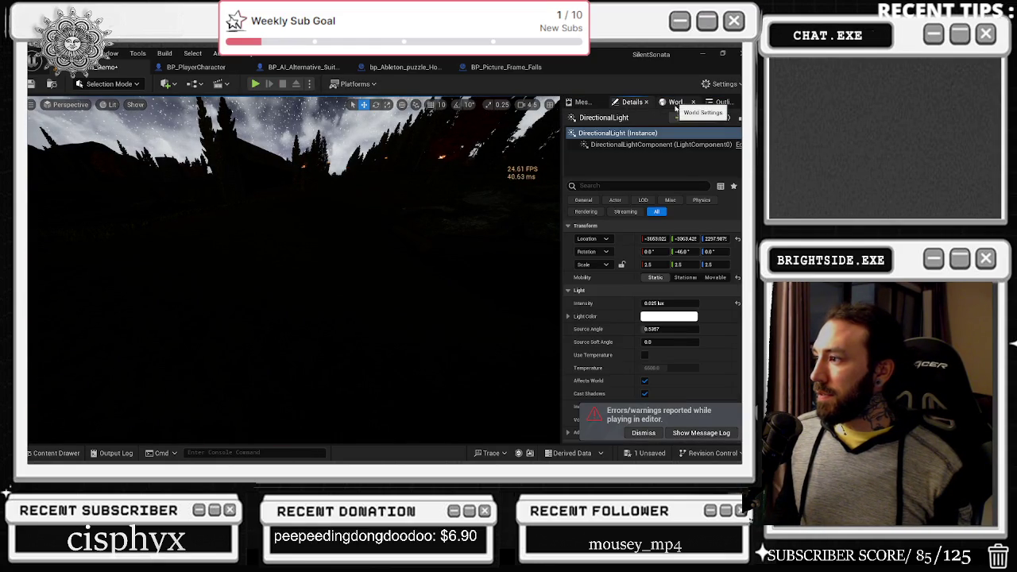
pyautogui.scroll(-1, 720, 371)
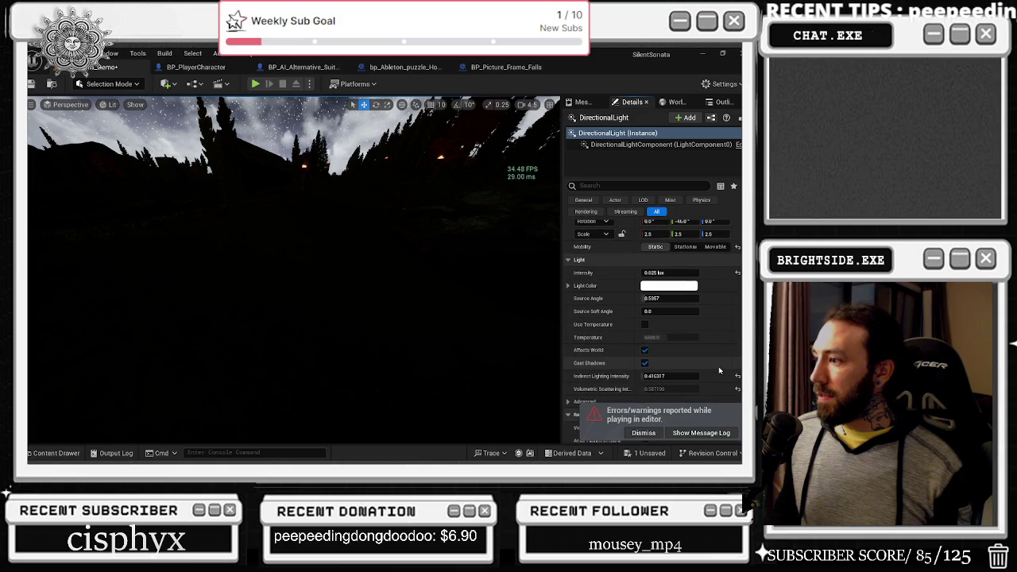
pyautogui.scroll(-1, 682, 366)
pyautogui.click(645, 332)
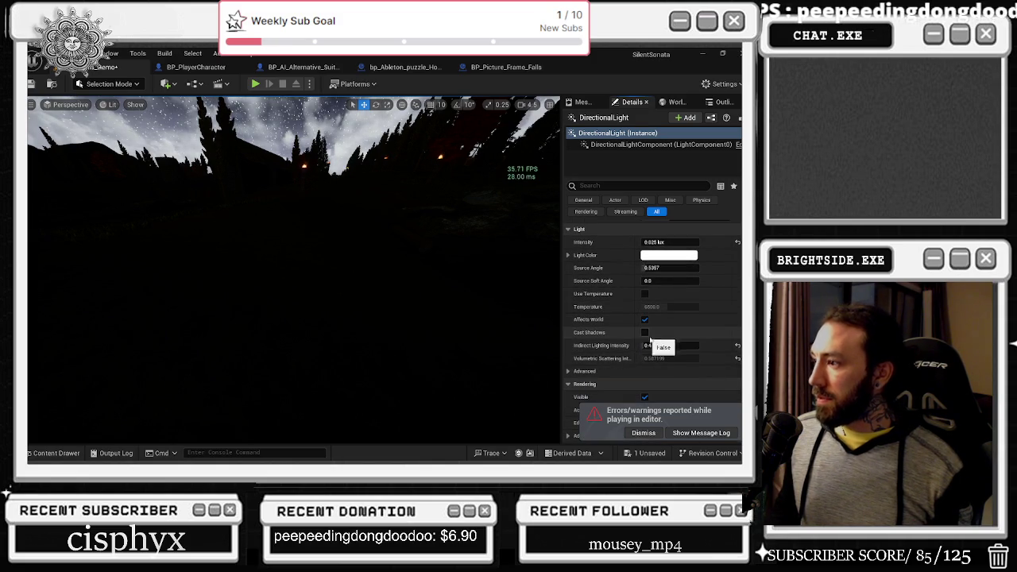
pyautogui.scroll(-1, 736, 353)
pyautogui.scroll(-1, 733, 353)
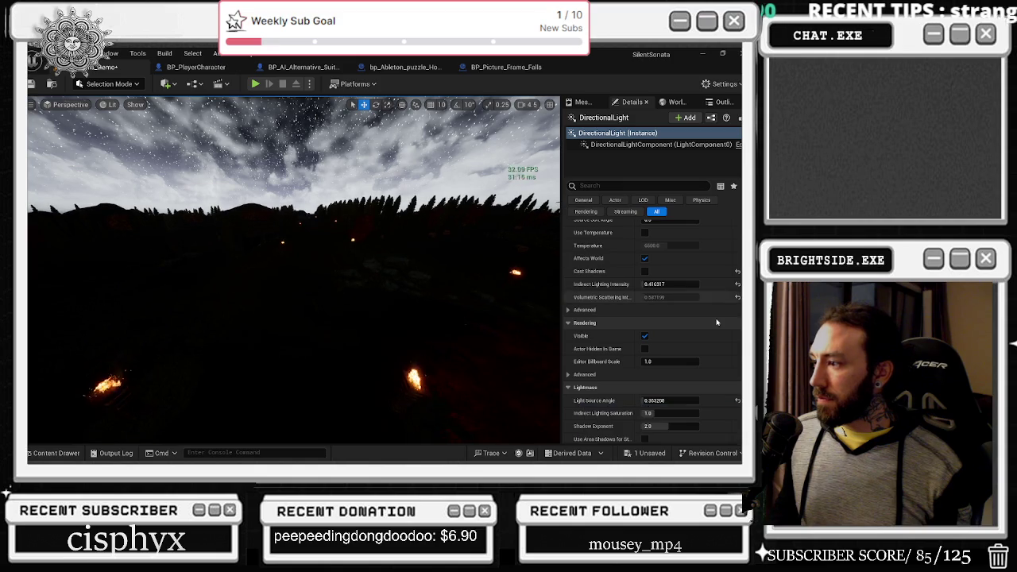
# Filter the light's Details for 'sha' and untick Cast Dynamic Shadows.
pyautogui.click(640, 186)
pyautogui.write('shadow')
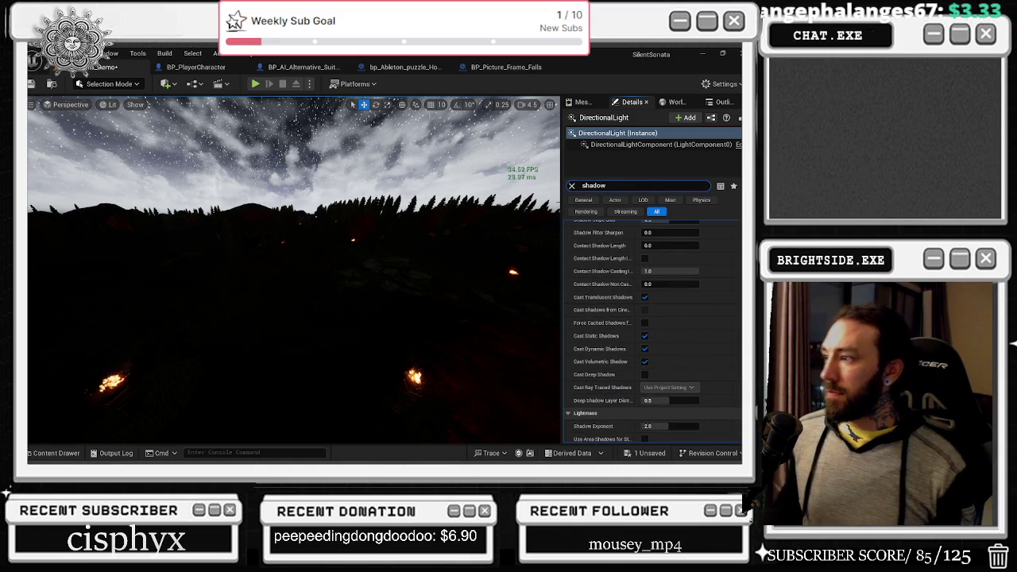
pyautogui.scroll(-1, 709, 295)
pyautogui.click(645, 349)
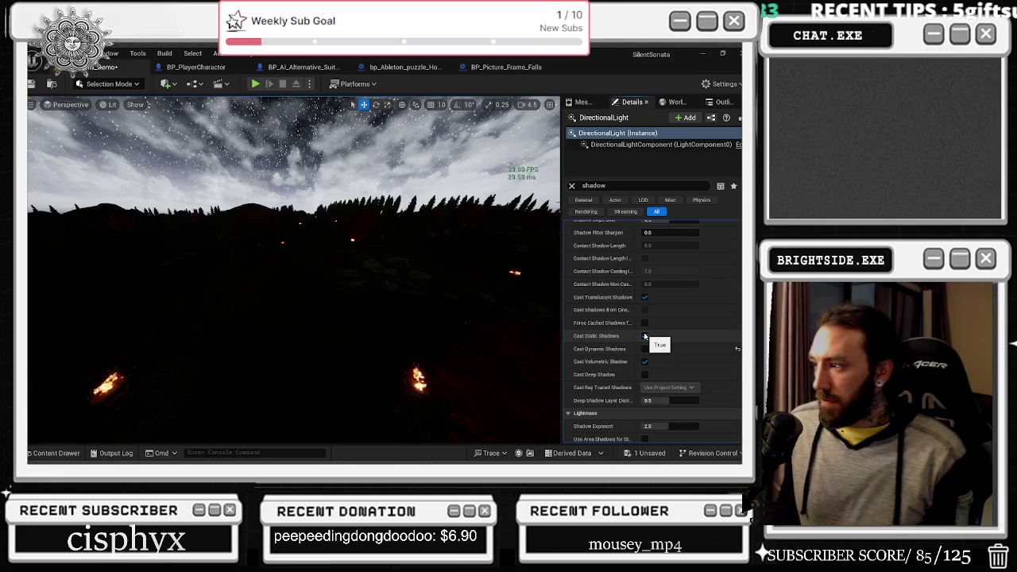
# Re-tick Cast Shadows and untick Cast Translucent Shadows.
pyautogui.scroll(5, 660, 312)
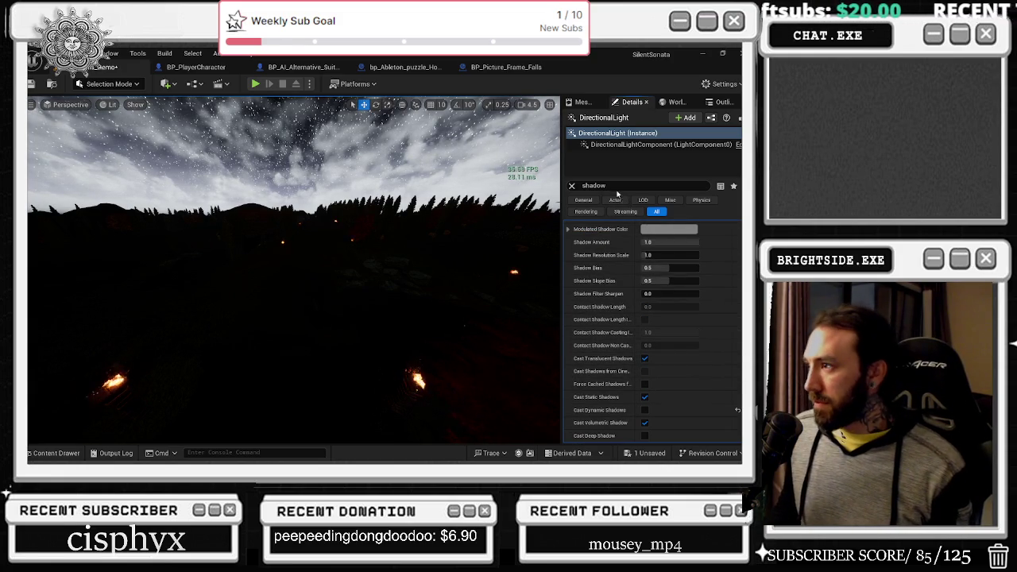
pyautogui.scroll(5, 702, 316)
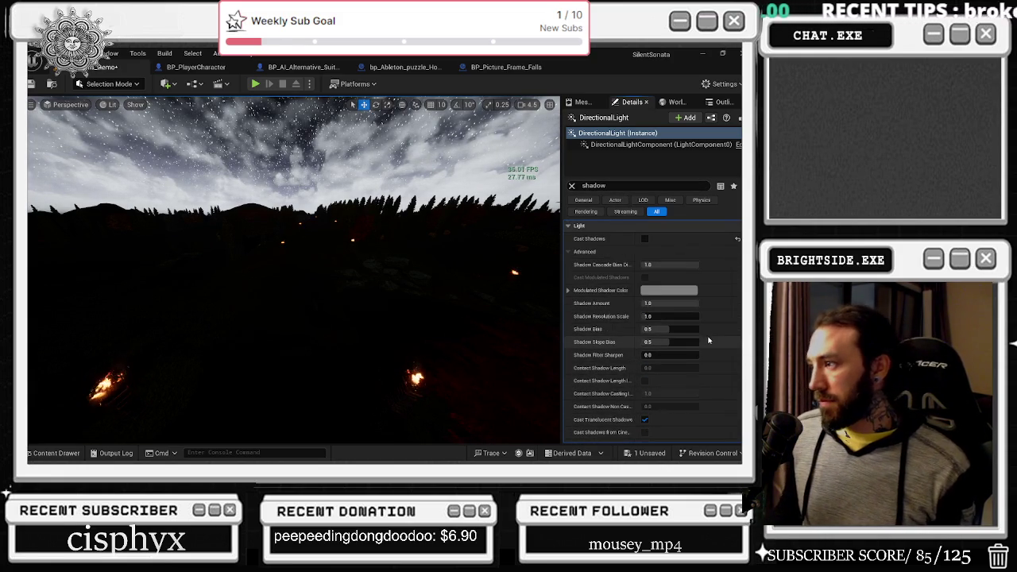
pyautogui.click(645, 239)
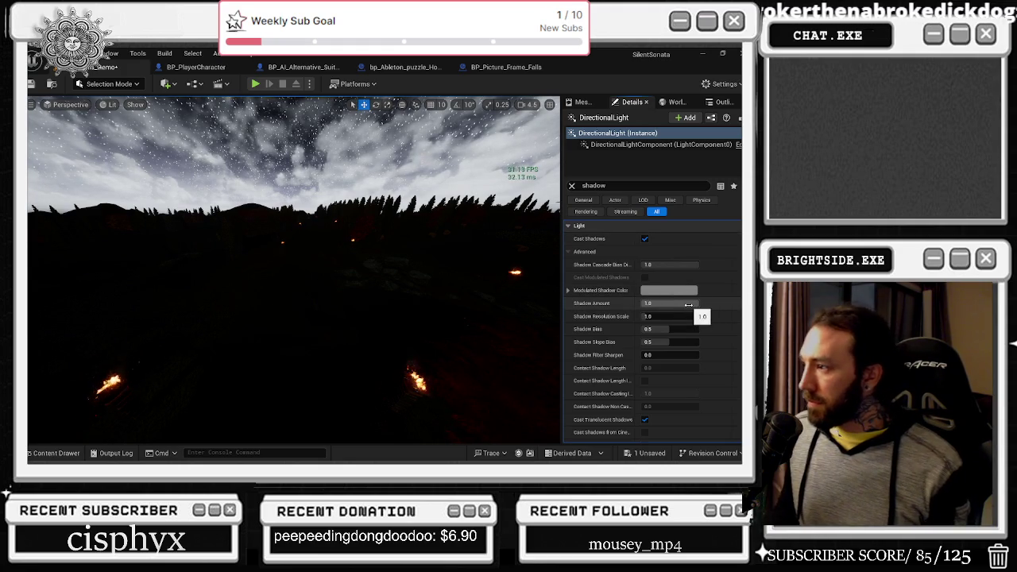
pyautogui.click(693, 316)
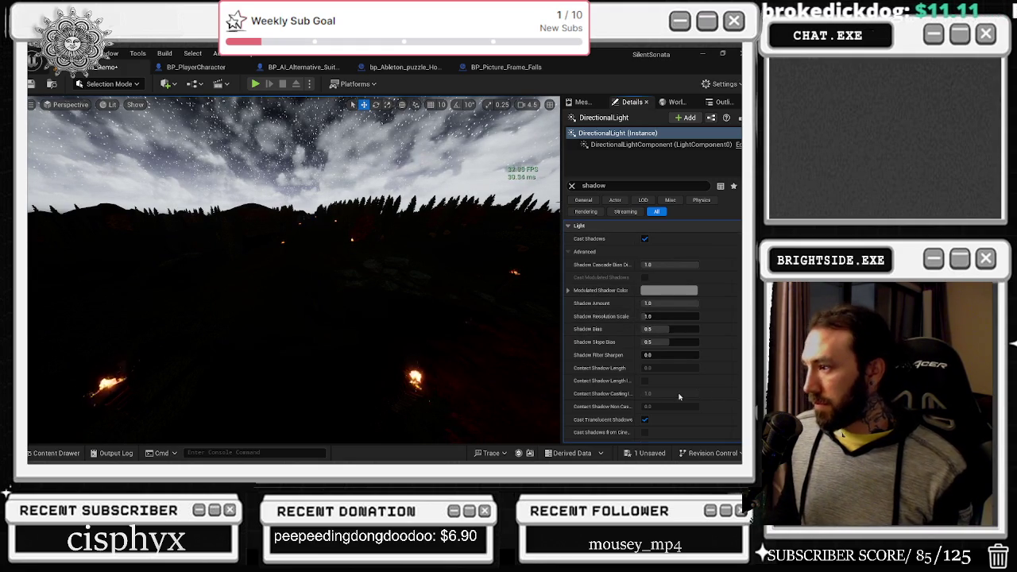
pyautogui.scroll(-3, 700, 386)
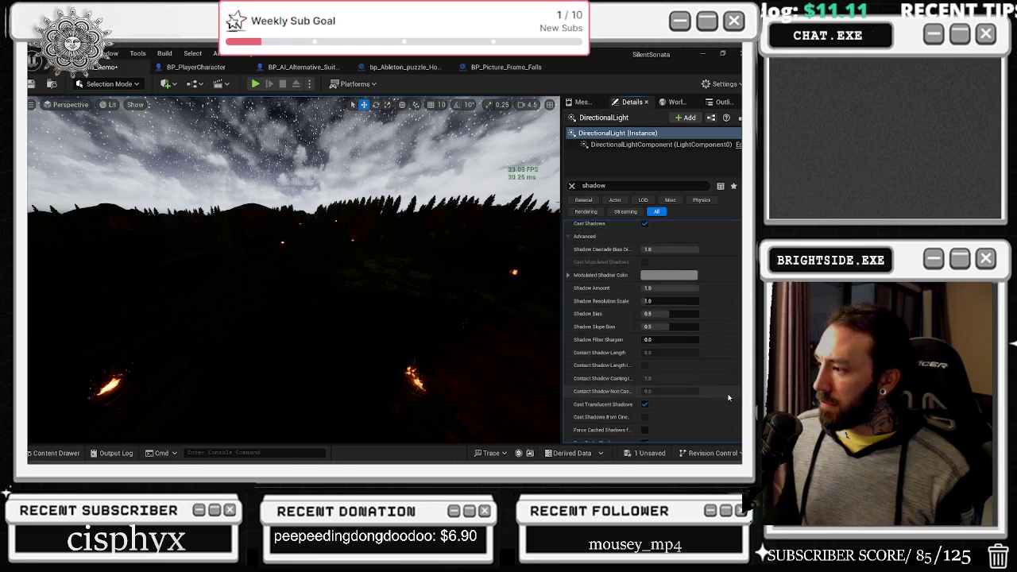
pyautogui.click(644, 373)
pyautogui.scroll(-1, 700, 385)
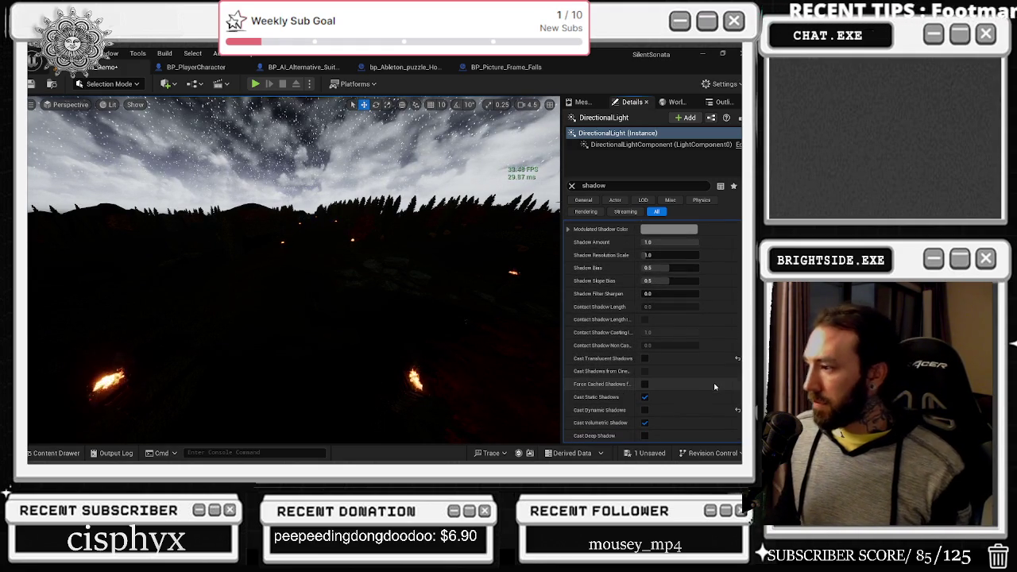
# Run a quick play-test, then set the DirectionalLight intensity to 0.039 lux.
pyautogui.hotkey('alt', 'p')
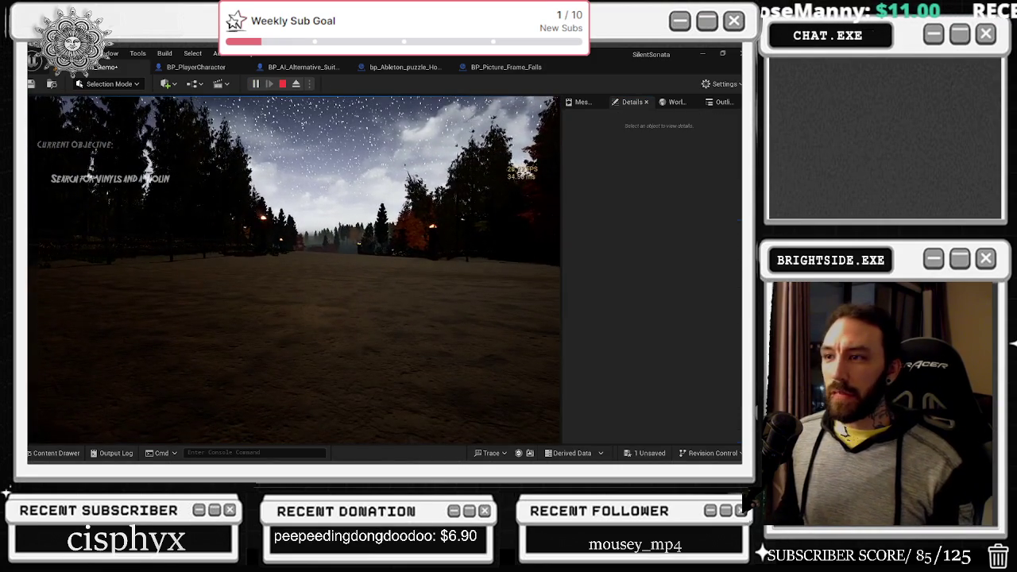
pyautogui.press('Escape')
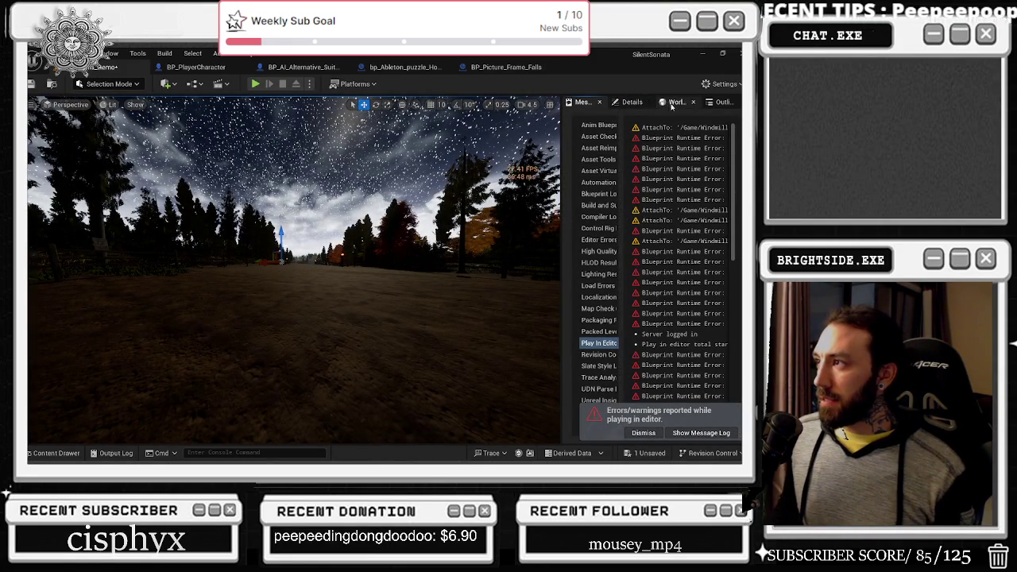
pyautogui.click(633, 101)
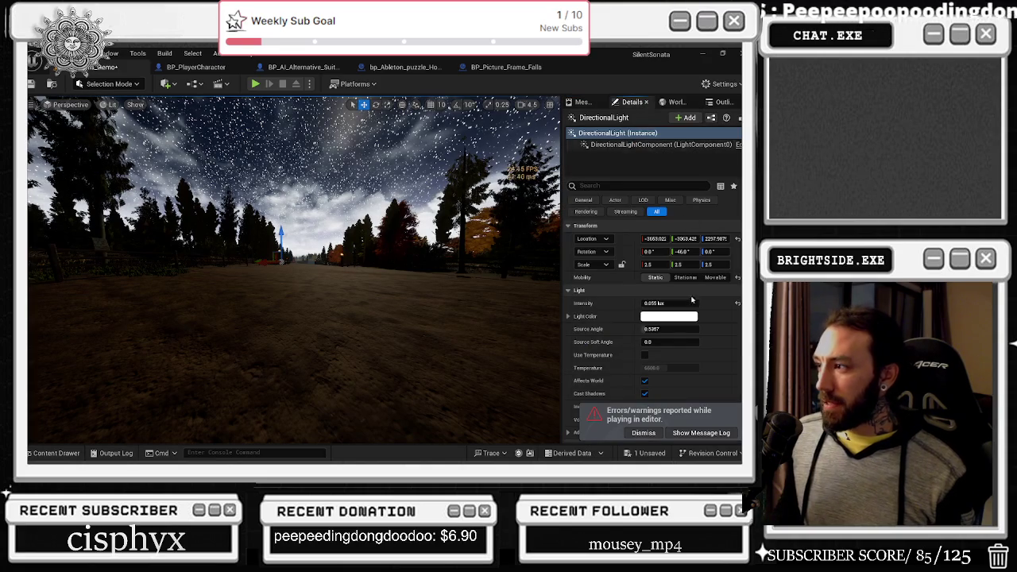
pyautogui.click(667, 304)
pyautogui.click(645, 303)
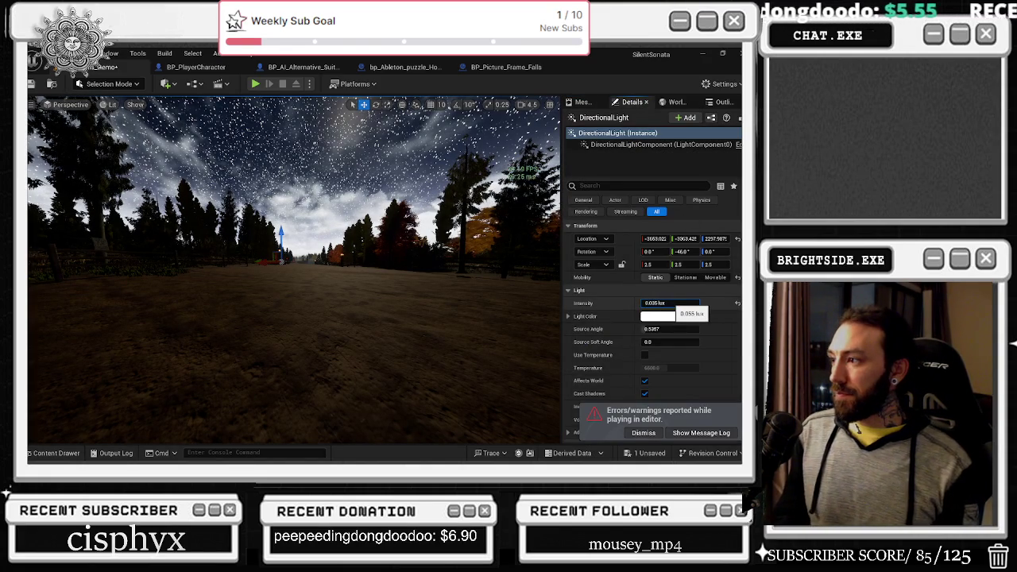
pyautogui.press('Return')
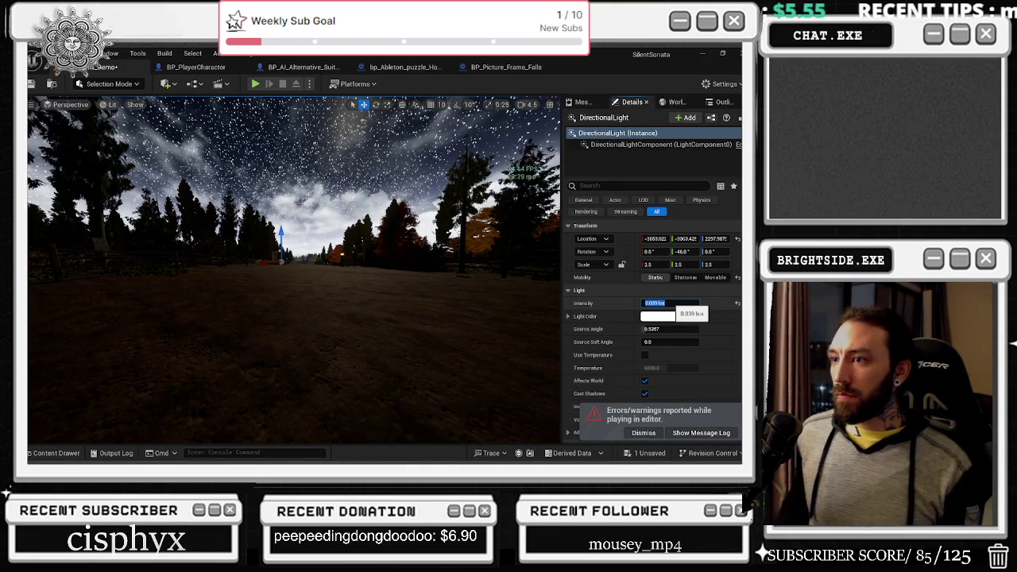
# Trim the intensity to 0.035, then 0.03 lux, and save the Windmills_Demo map.
pyautogui.click(646, 303)
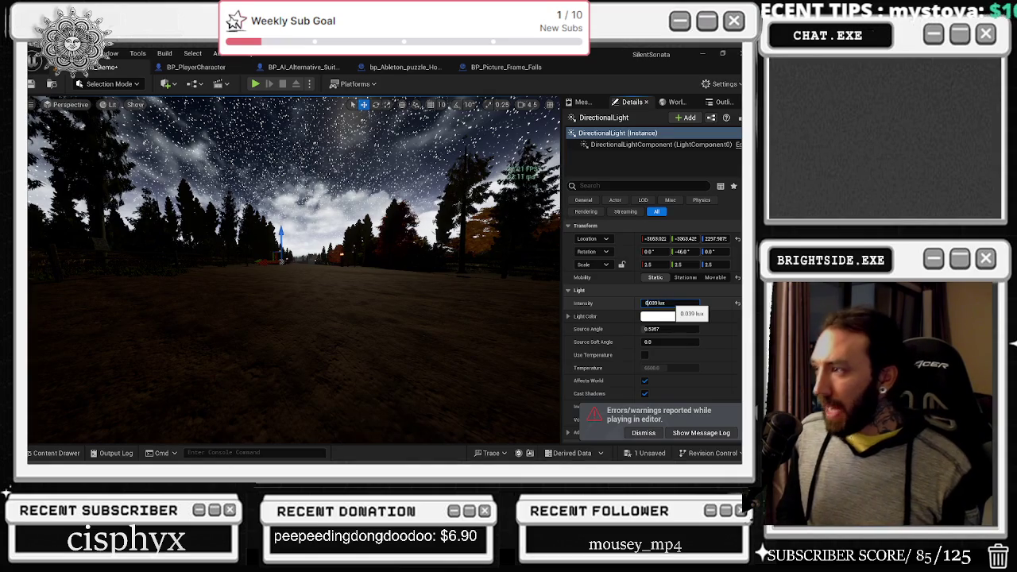
pyautogui.write('5')
pyautogui.press('Return')
pyautogui.click(665, 303)
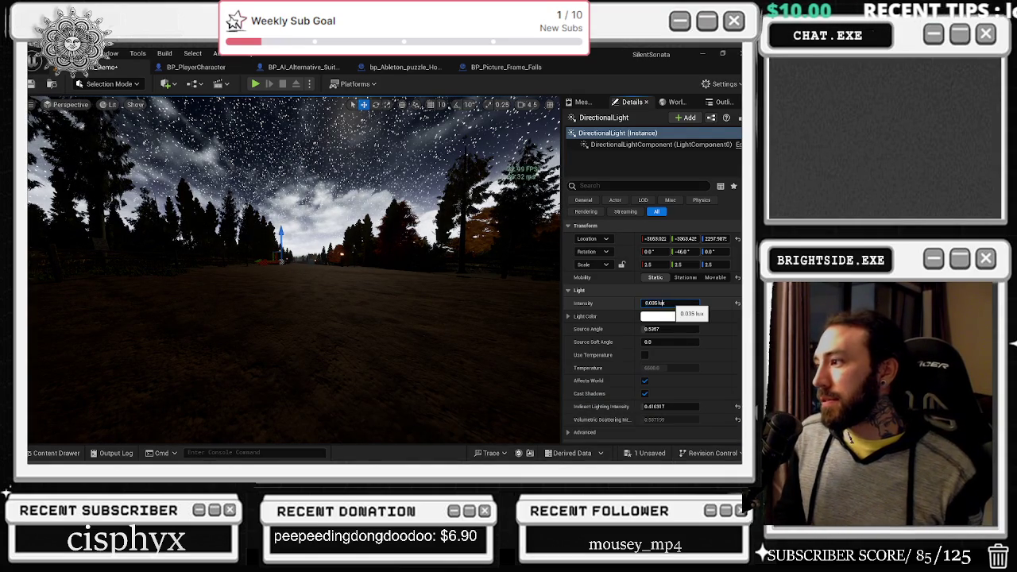
pyautogui.press('BackSpace')
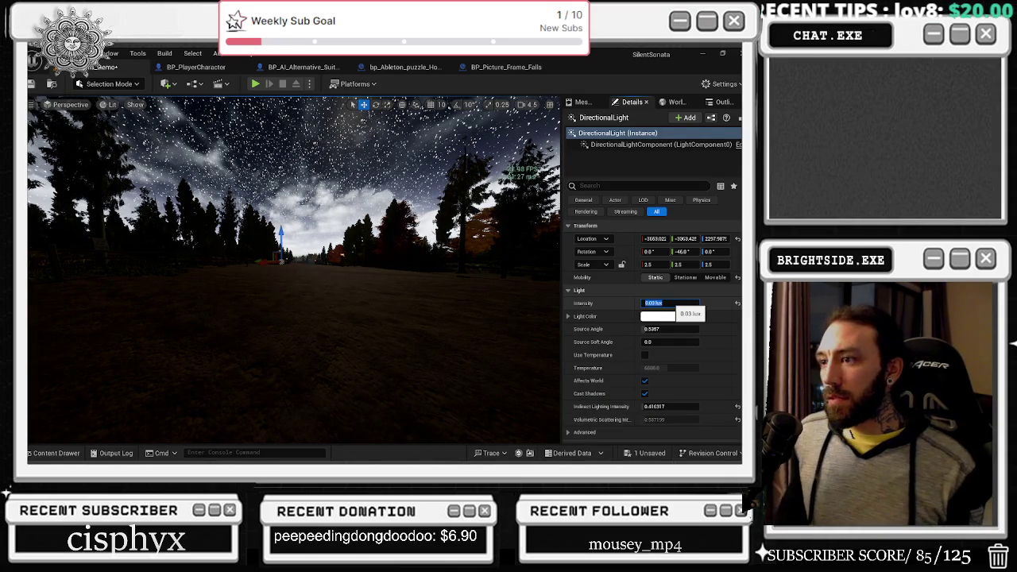
pyautogui.press('Return')
pyautogui.hotkey('ctrl', 'shift', 's')
pyautogui.click(462, 366)
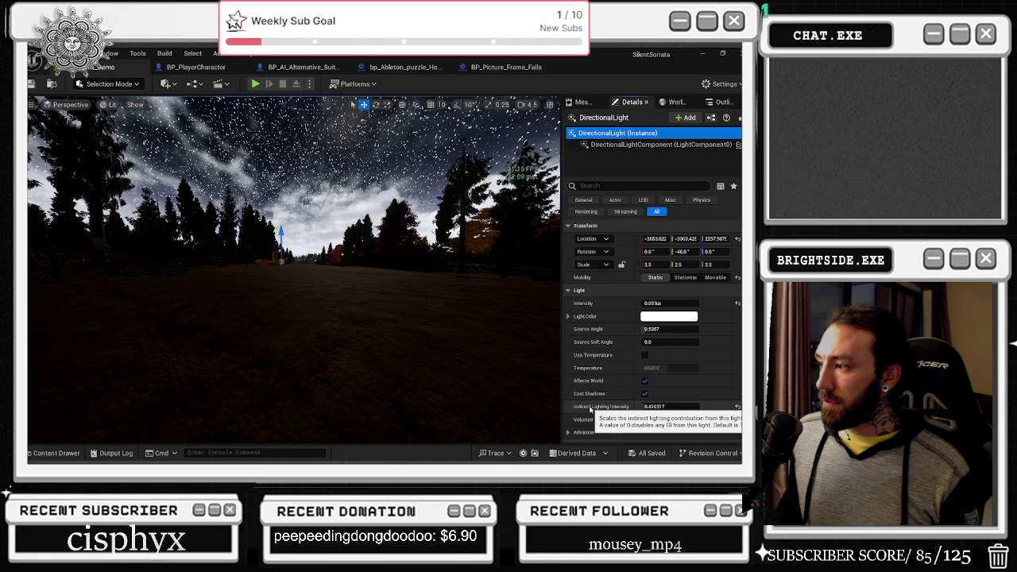
# Set Indirect Lighting Intensity to 0.0, save the map, and start a new play-test.
pyautogui.write('1')
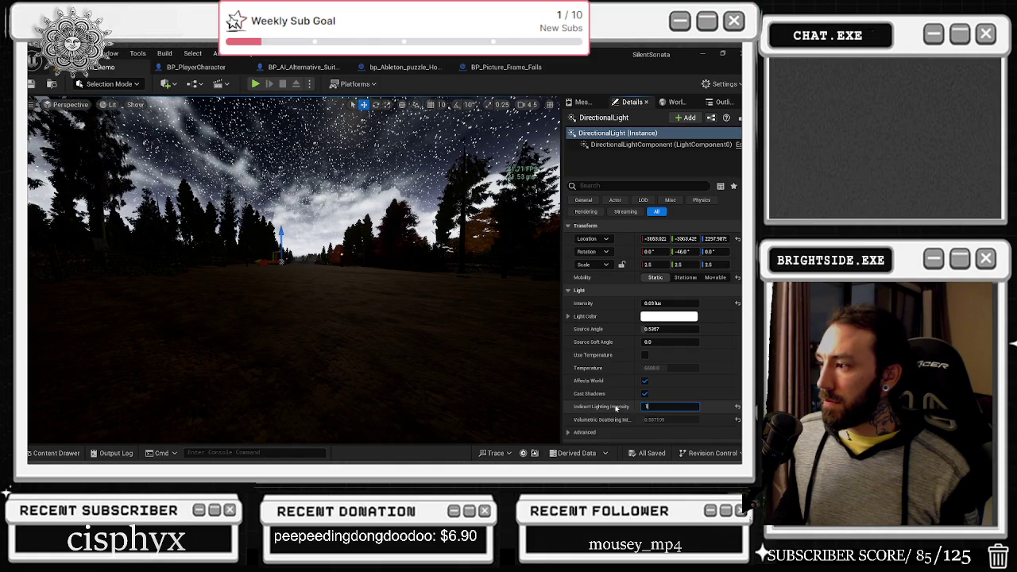
pyautogui.press('Return')
pyautogui.click(670, 406)
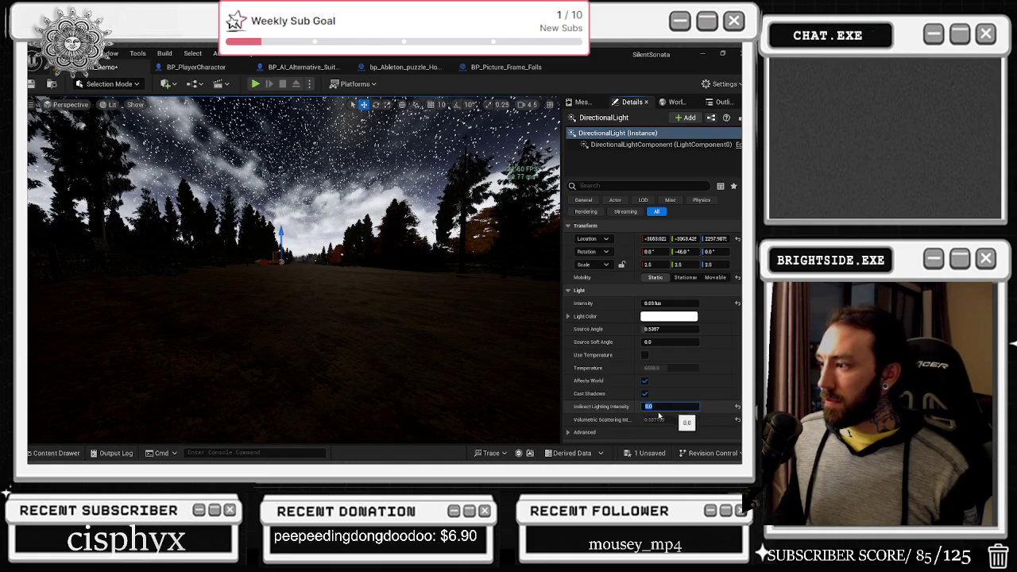
pyautogui.press('Return')
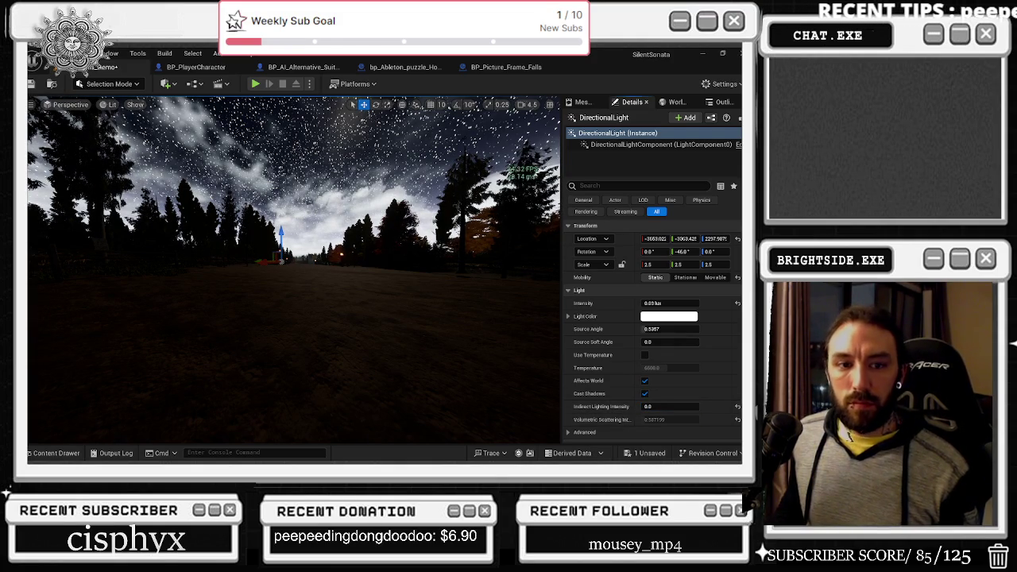
pyautogui.hotkey('ctrl', 's')
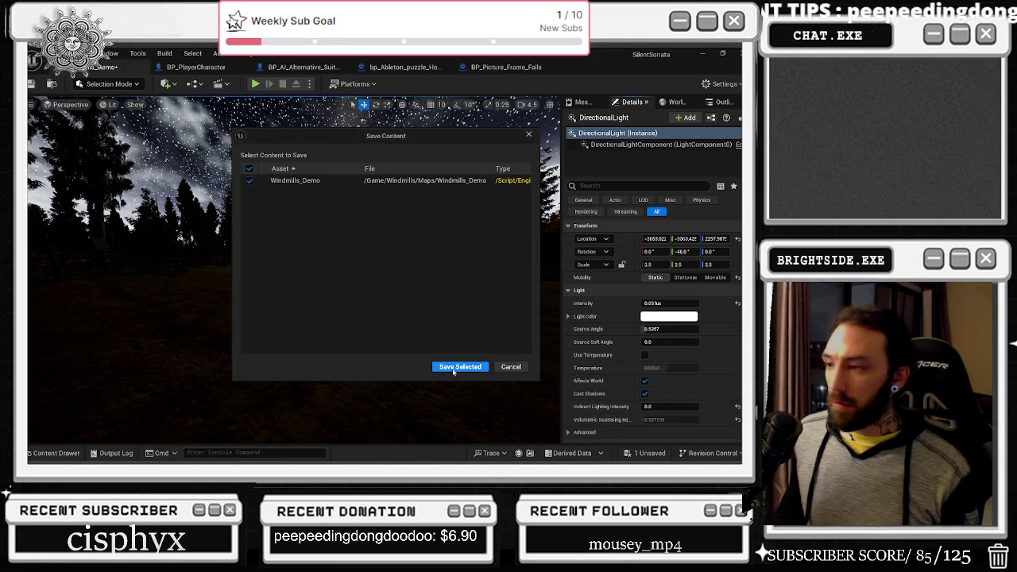
pyautogui.click(461, 369)
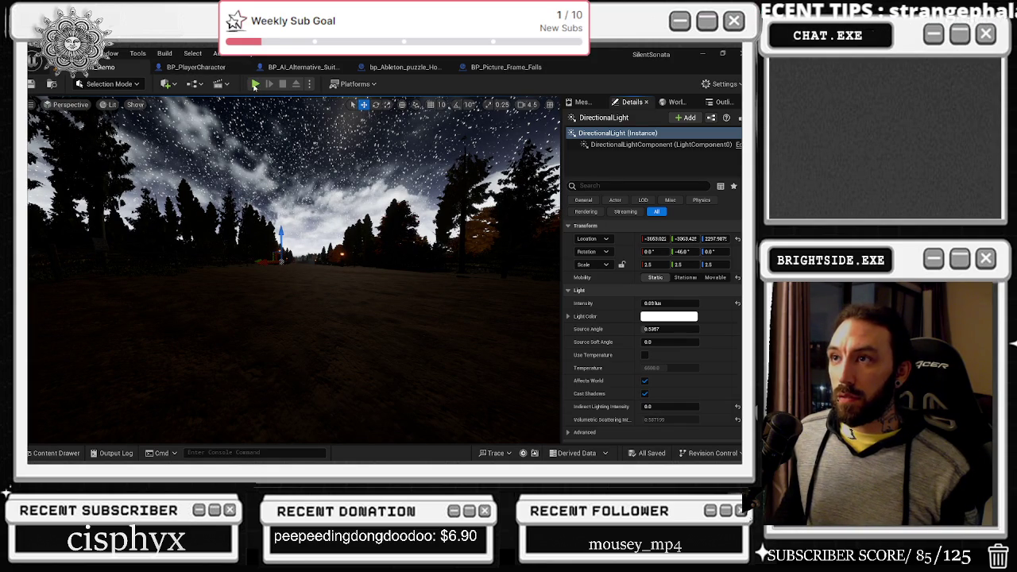
pyautogui.click(256, 83)
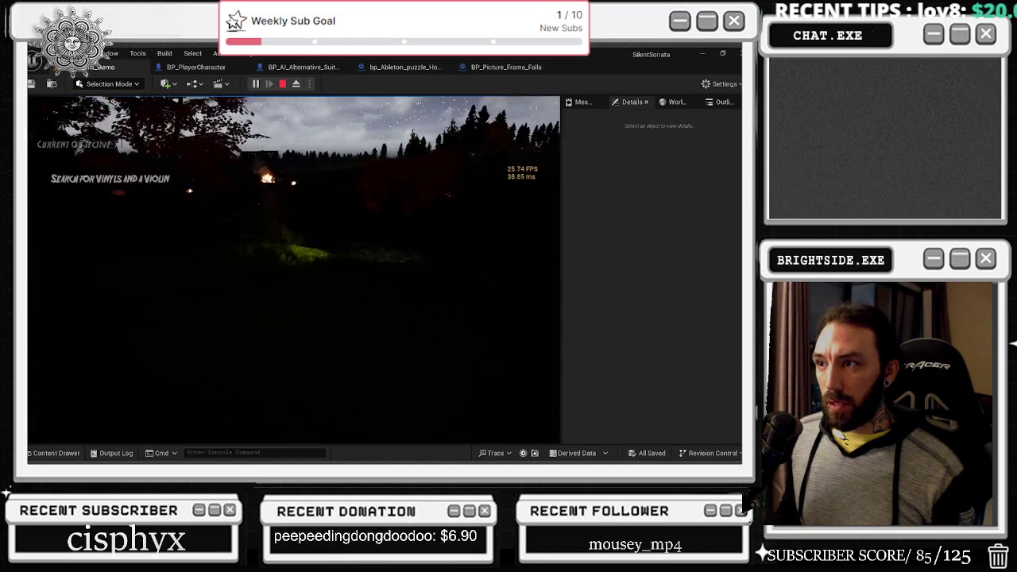
# Switch on the flashlight and walk forward along the path past the lit grass.
pyautogui.moveTo(294, 271)
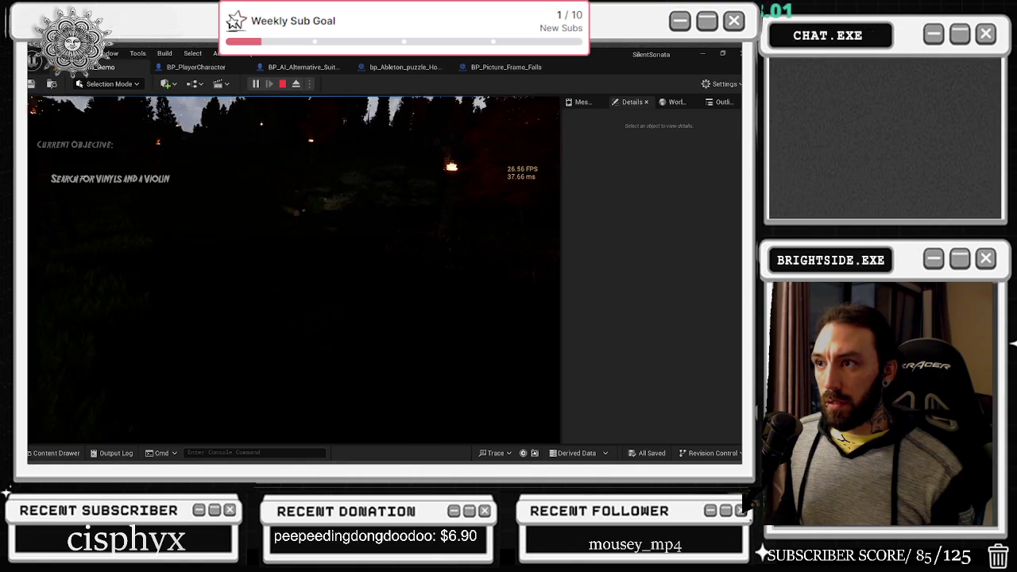
pyautogui.press('f')
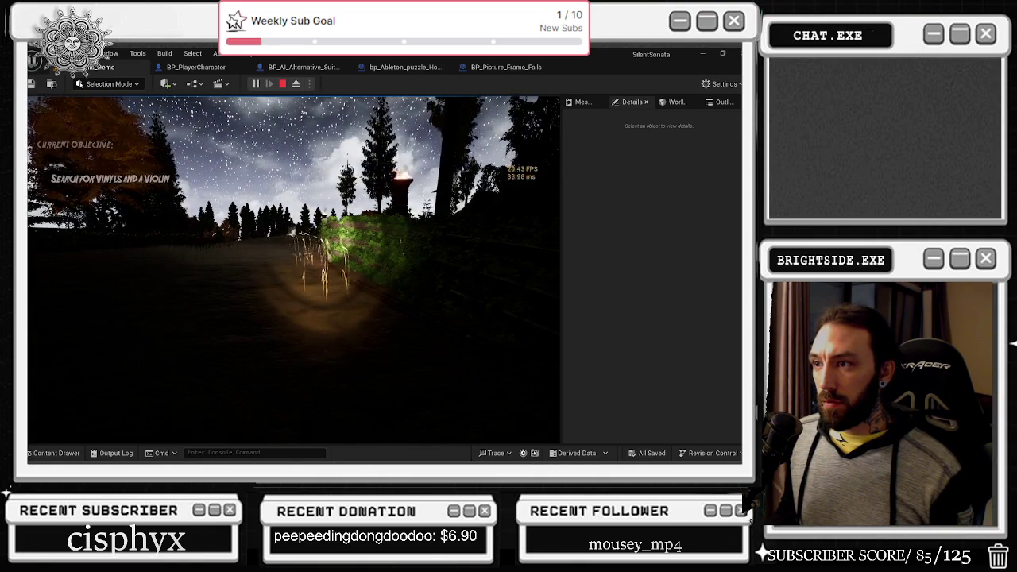
pyautogui.press('w')
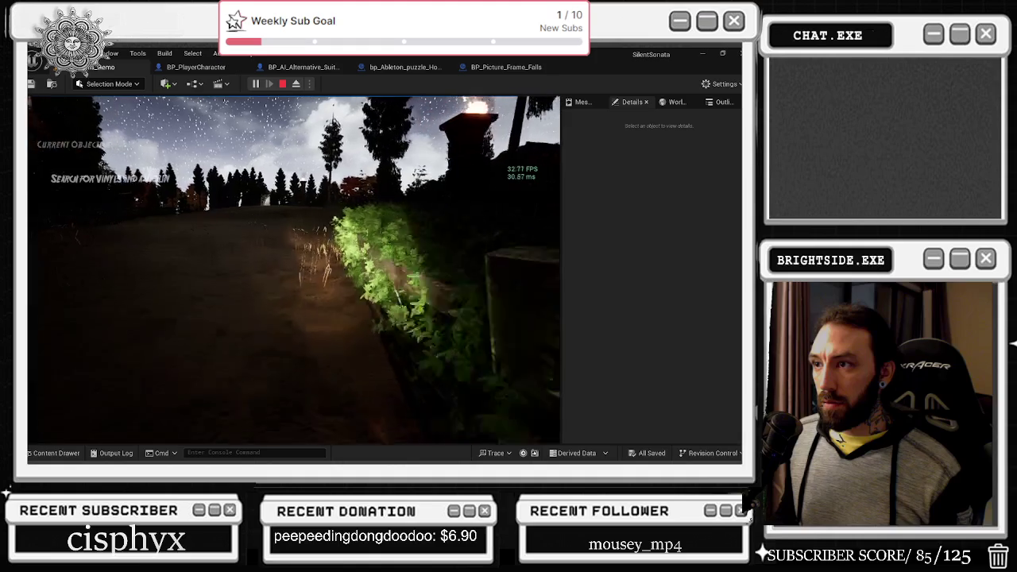
pyautogui.press('w')
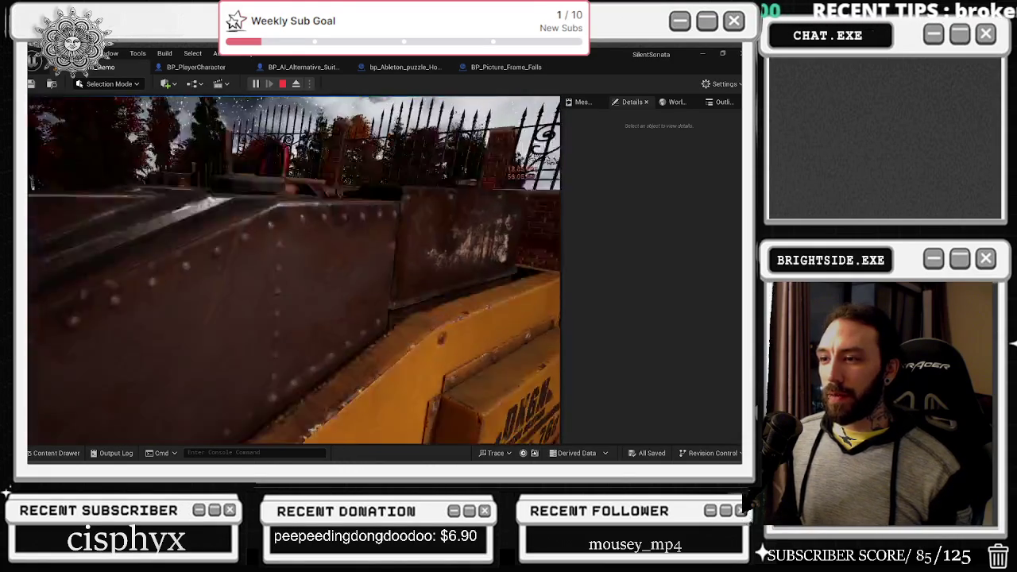
# Walk the player forward up to the brick wall and iron fence.
pyautogui.press('w')
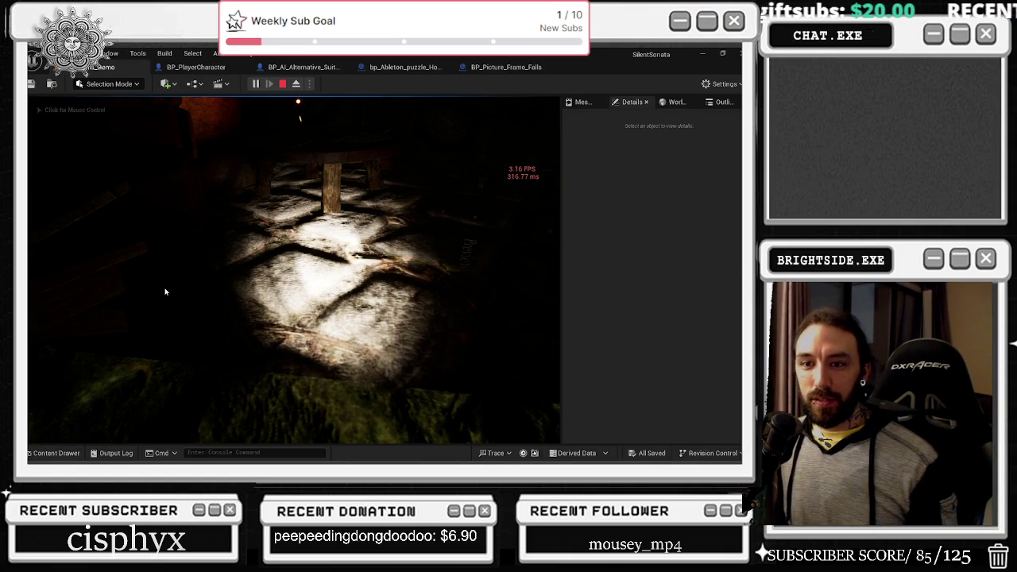
# Refocus the game viewport to resume controlling the player inside the dark room.
pyautogui.click(273, 290)
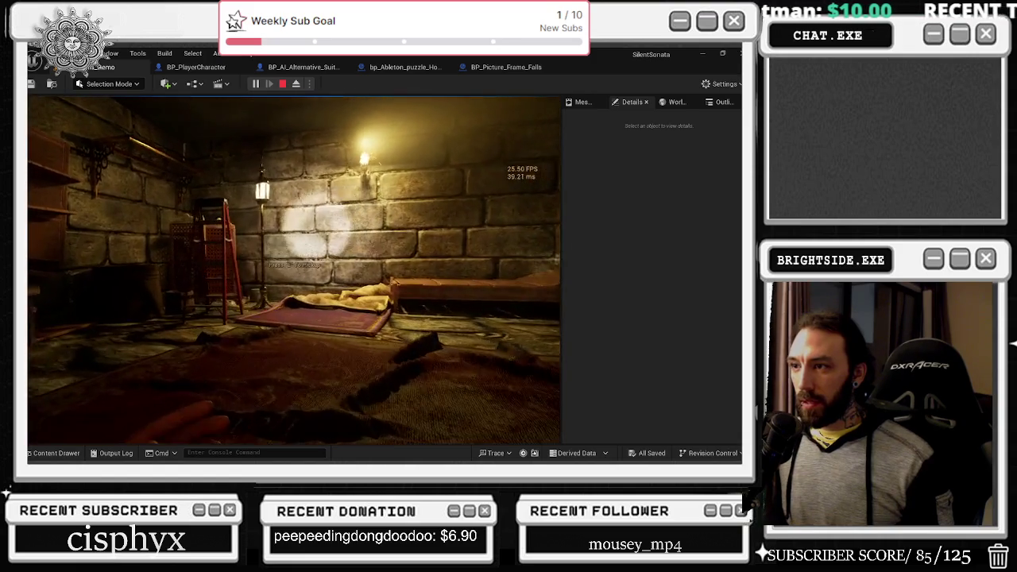
# Pick up the valve diagram note and review it in the inventory.
pyautogui.press('e')
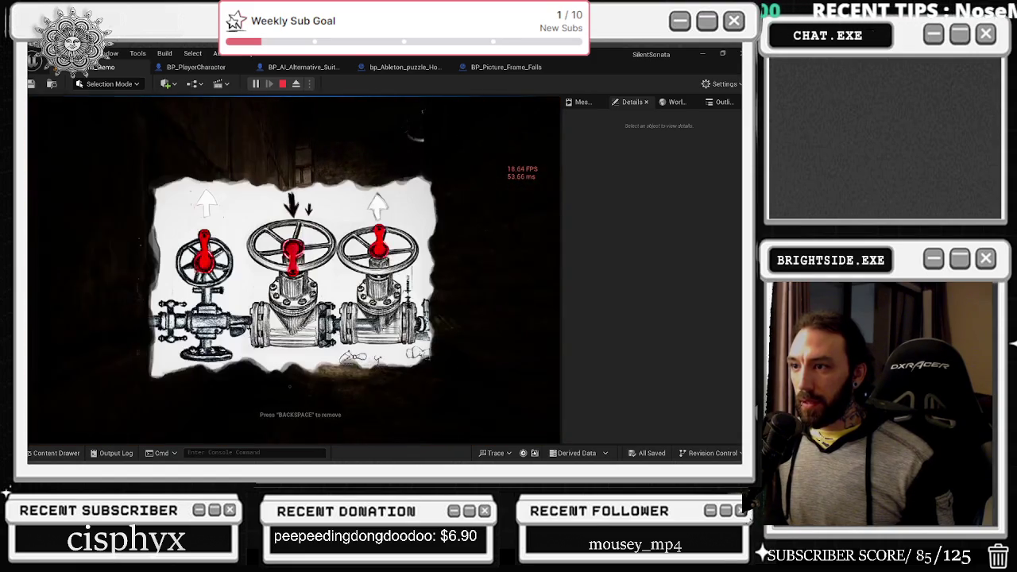
pyautogui.press('BackSpace')
pyautogui.press('Tab')
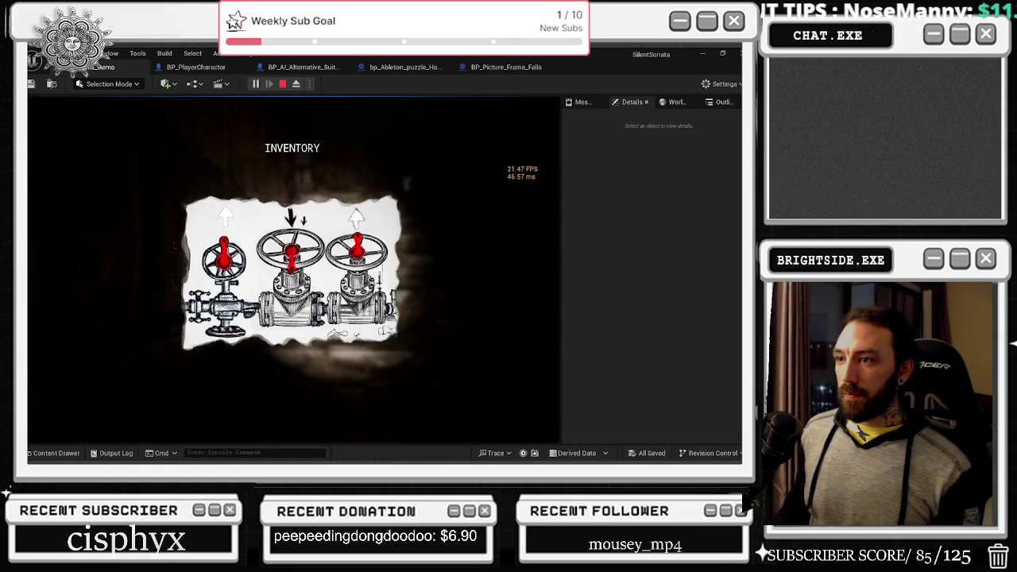
pyautogui.press('Tab')
pyautogui.press('Tab')
pyautogui.press('Tab')
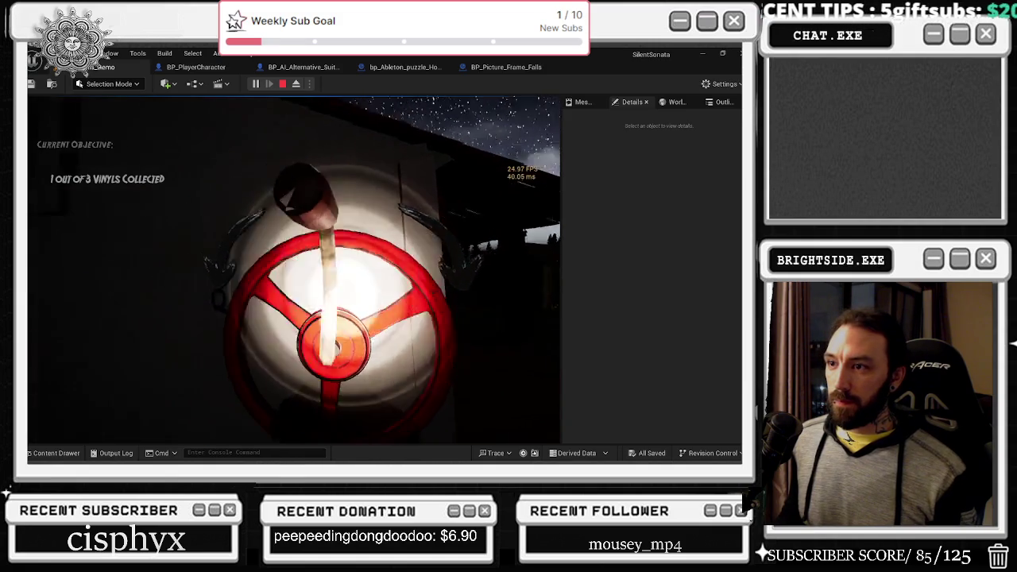
# Turn the red and centre wall valves with E and Q to match the diagram.
pyautogui.press('e')
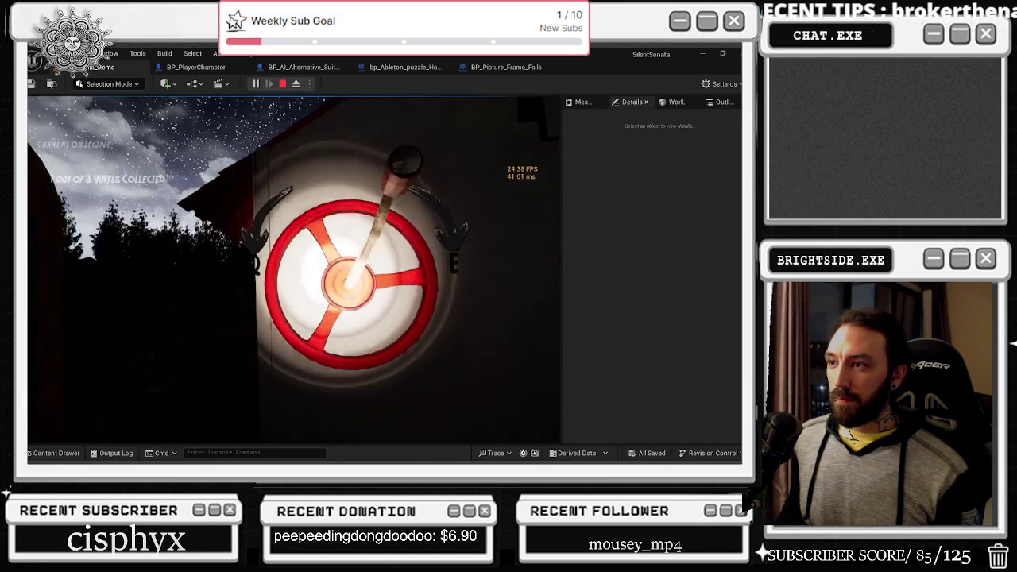
pyautogui.press('q')
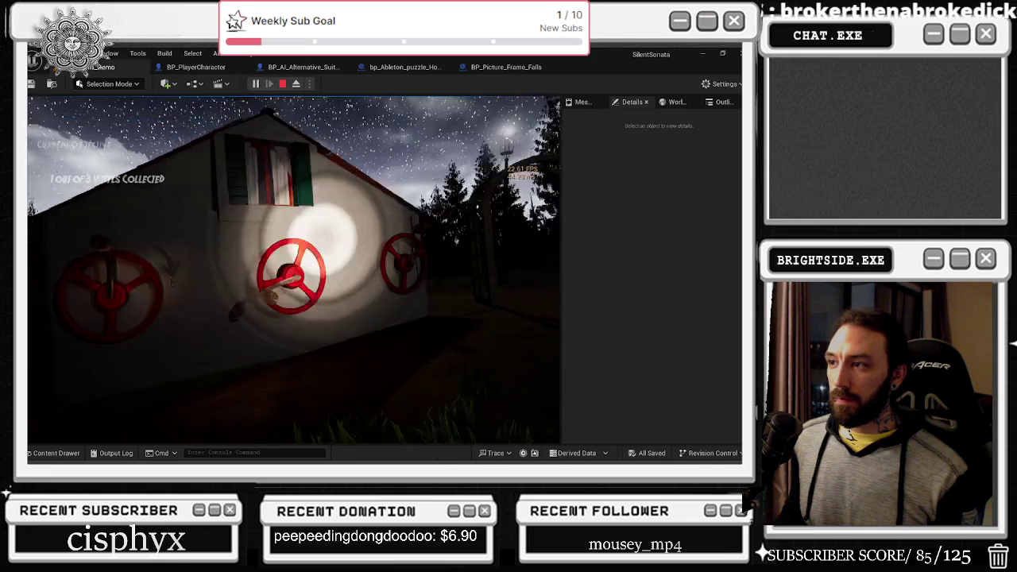
pyautogui.press('e')
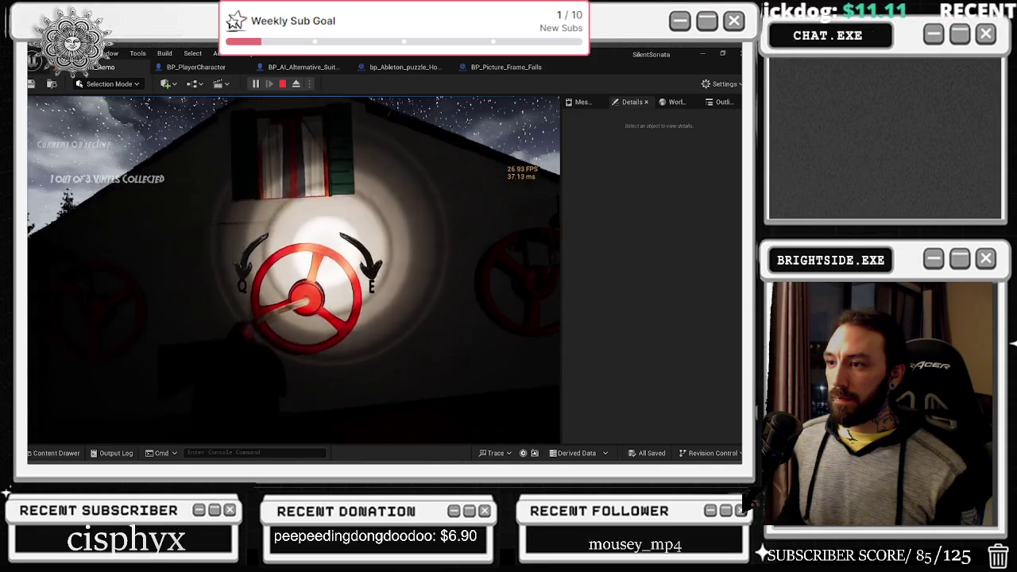
pyautogui.press('e')
pyautogui.press('e')
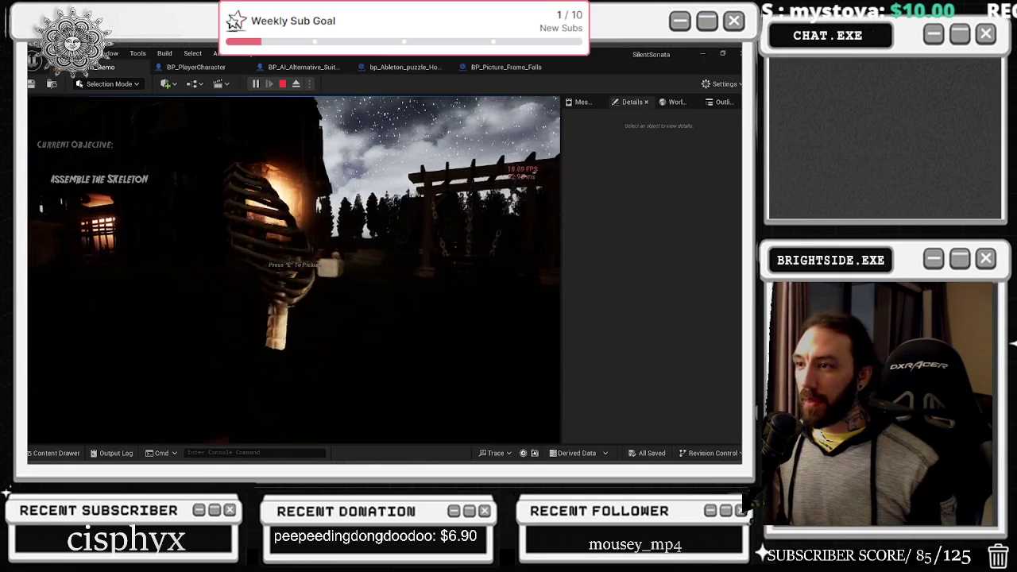
# Drop the ribcage, place it in the coffin, and pick up the skull.
pyautogui.press('e')
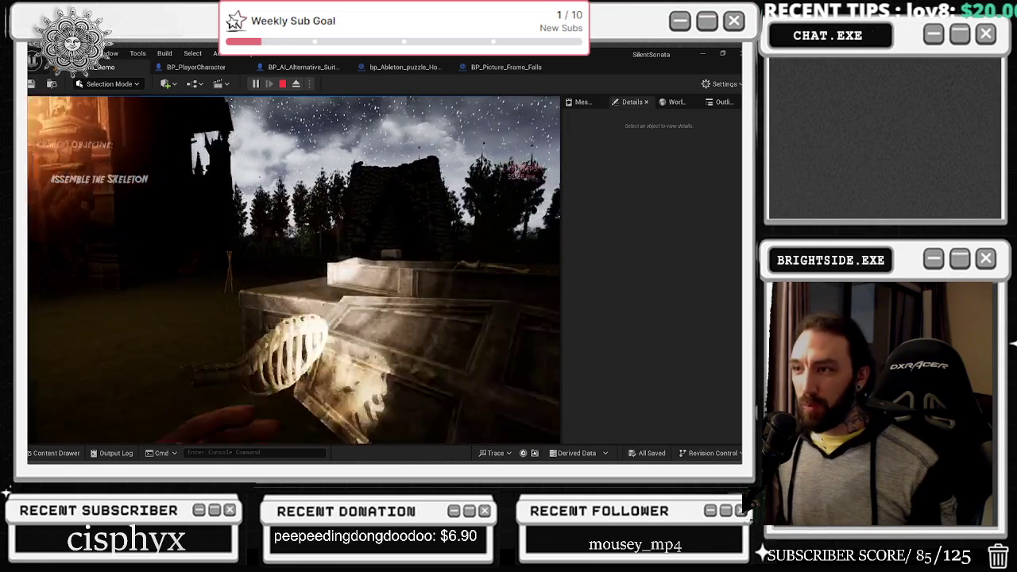
pyautogui.press('e')
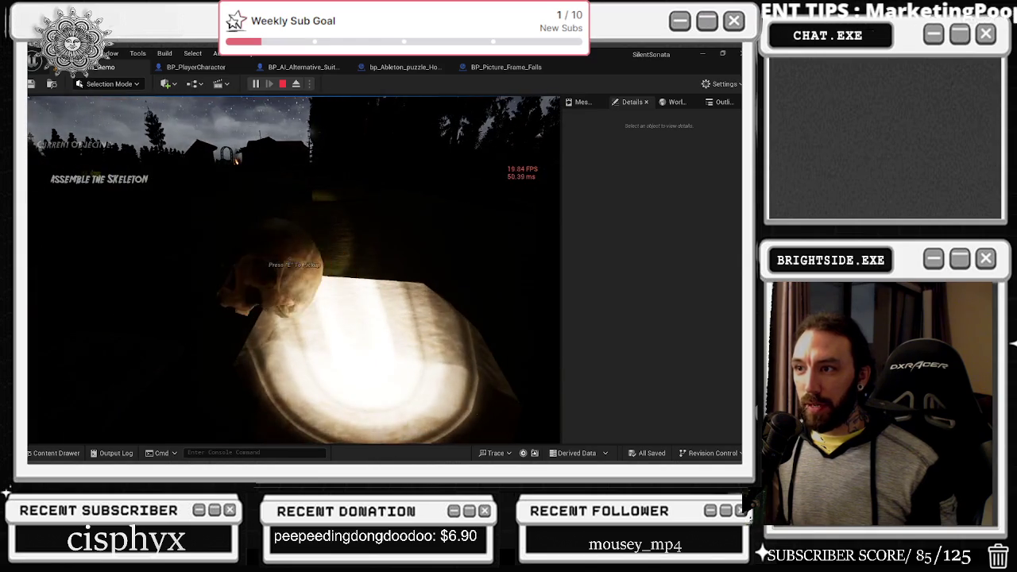
pyautogui.press('e')
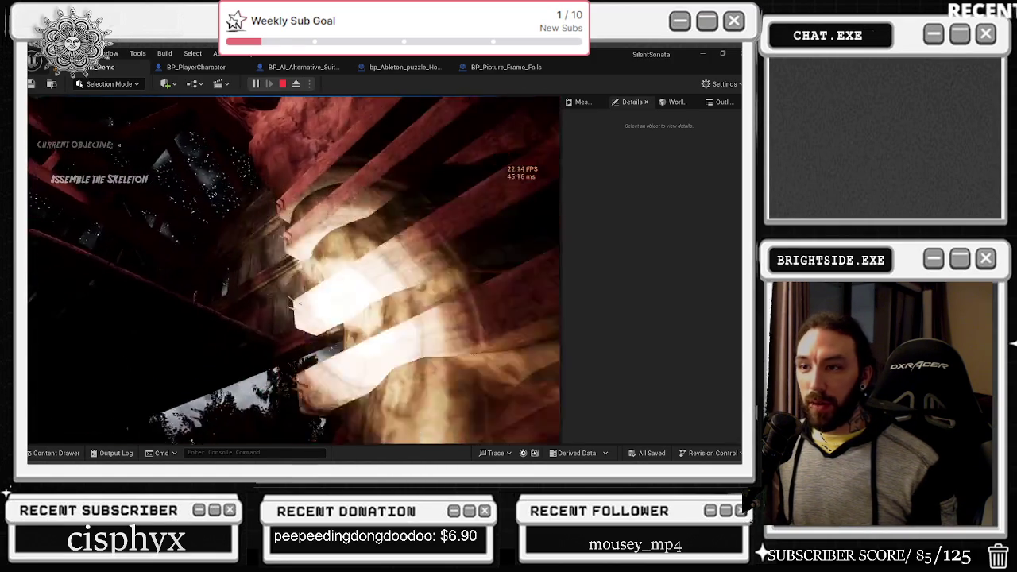
# Place the held arm at the stone chest, then walk to the skeleton arm in the grass and pick it up.
pyautogui.hotkey('alt', 'Tab')
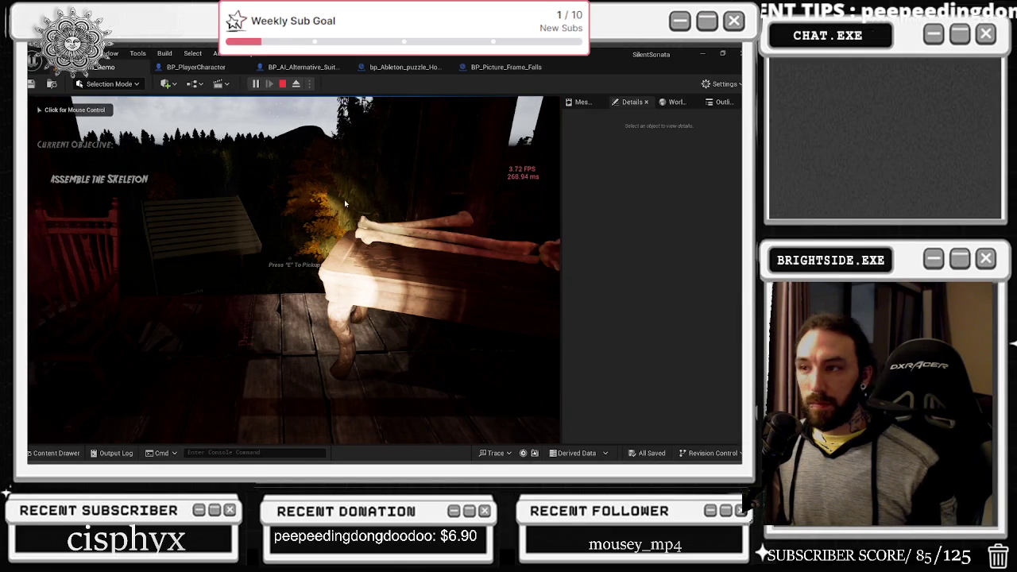
pyautogui.click(457, 231)
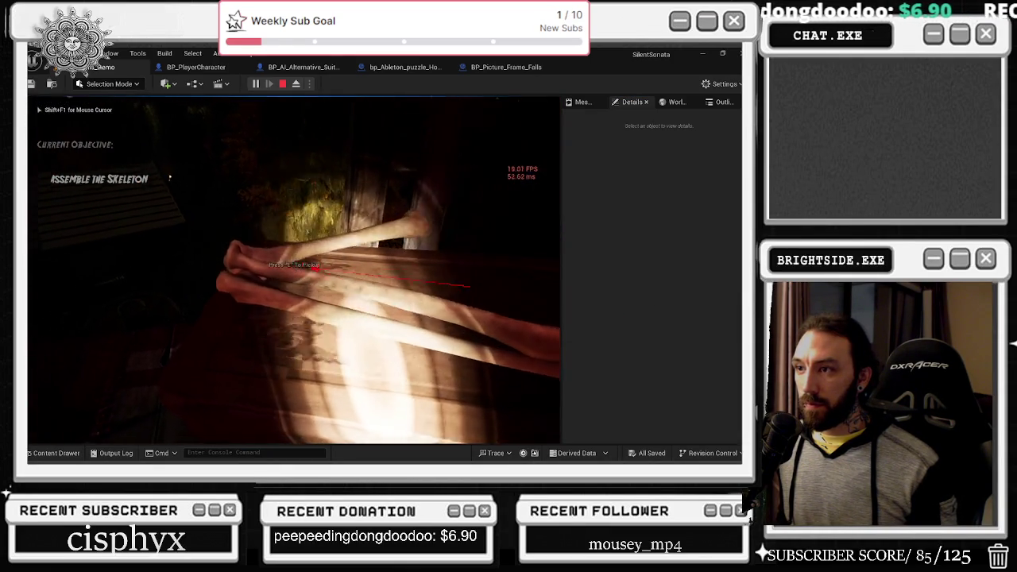
pyautogui.hotkey('shift', 'F1')
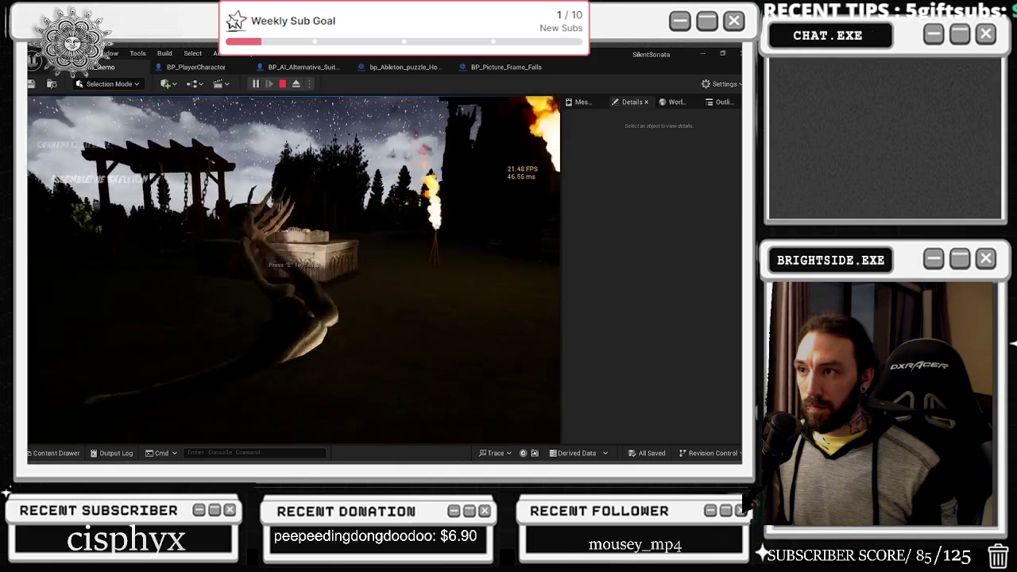
pyautogui.press('e')
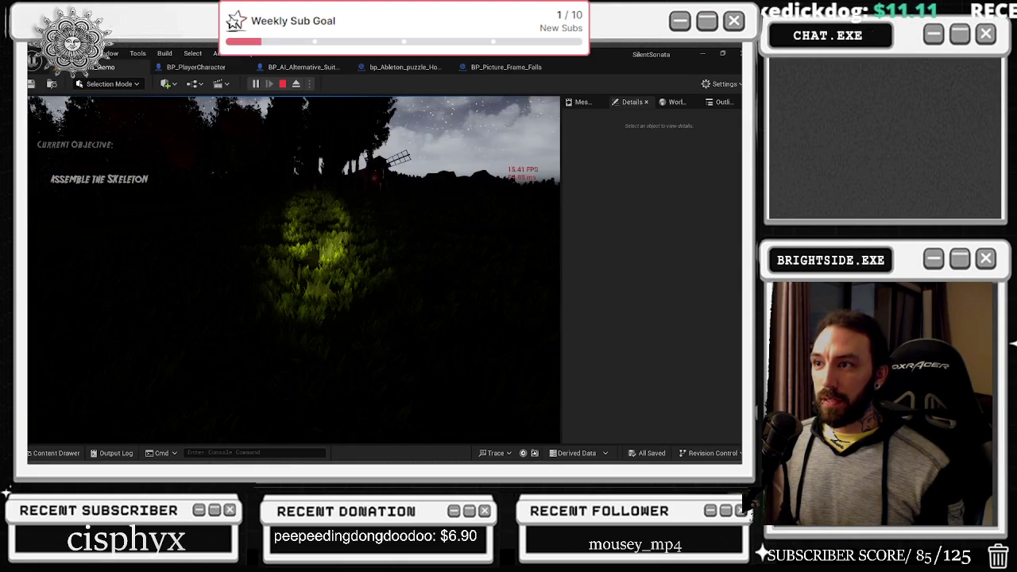
pyautogui.press('w')
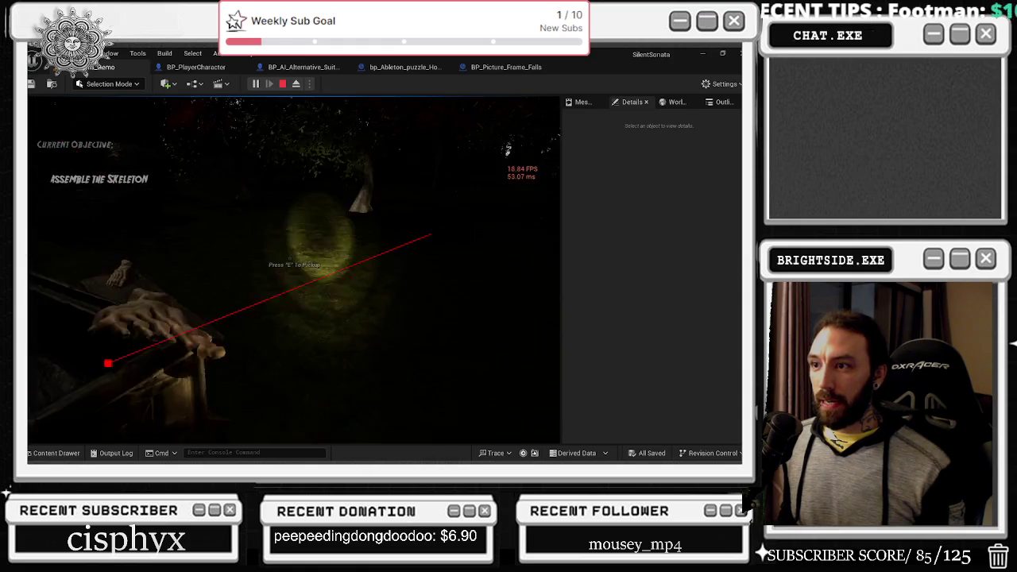
pyautogui.press('l')
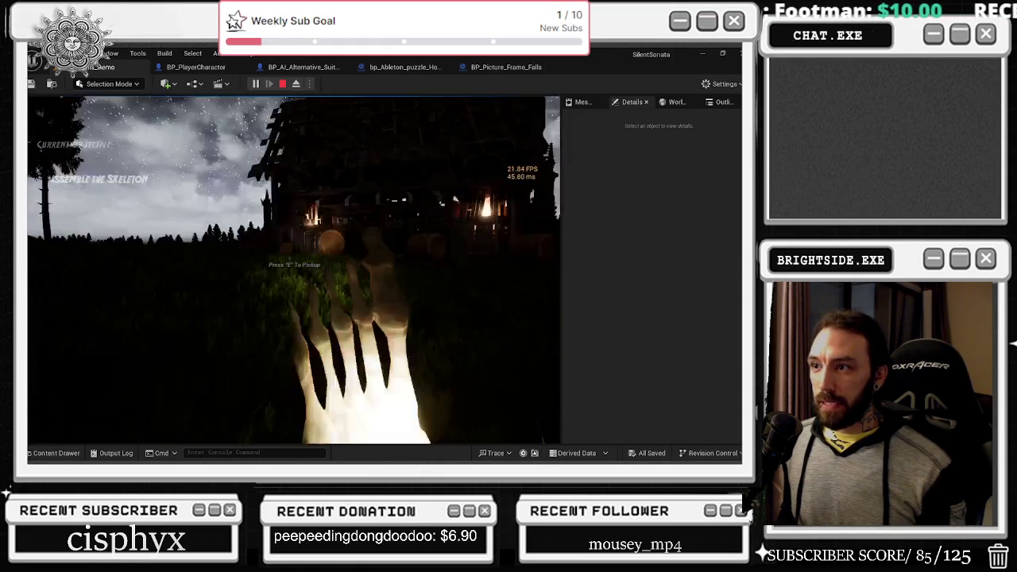
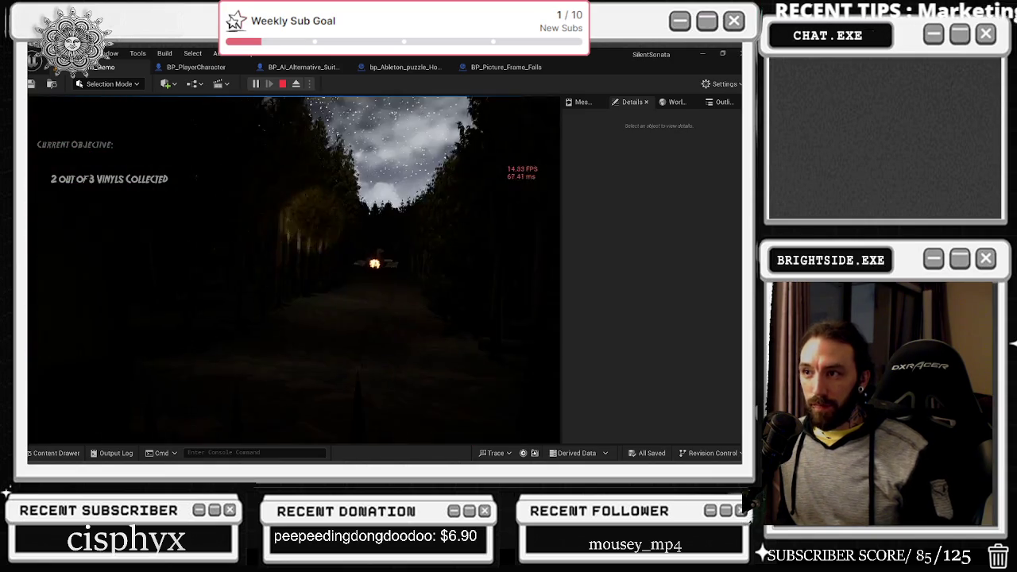
# End the Play In Editor session, view the DirectionalLight's Details, then return to the Outliner.
pyautogui.press('Escape')
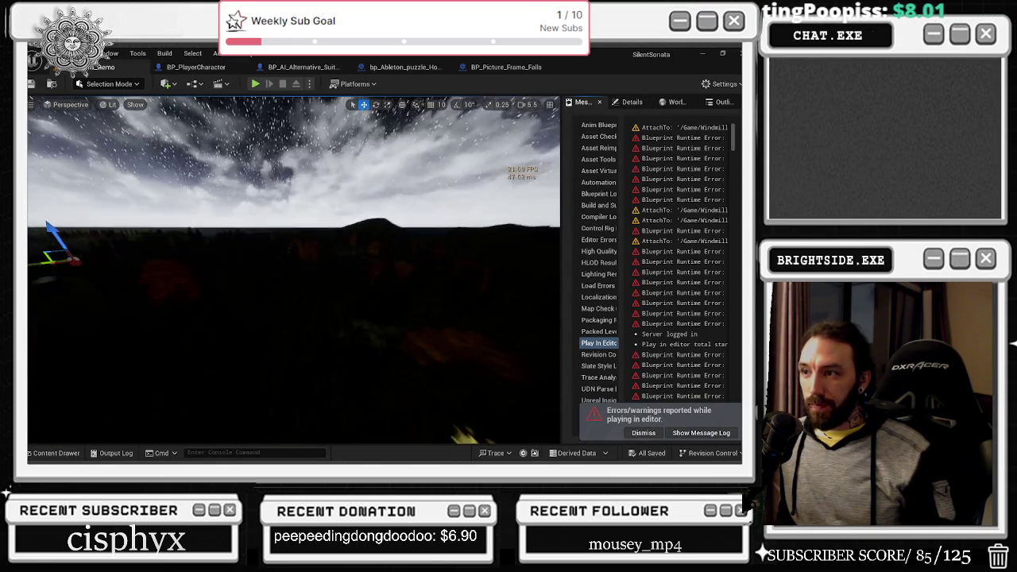
pyautogui.click(645, 105)
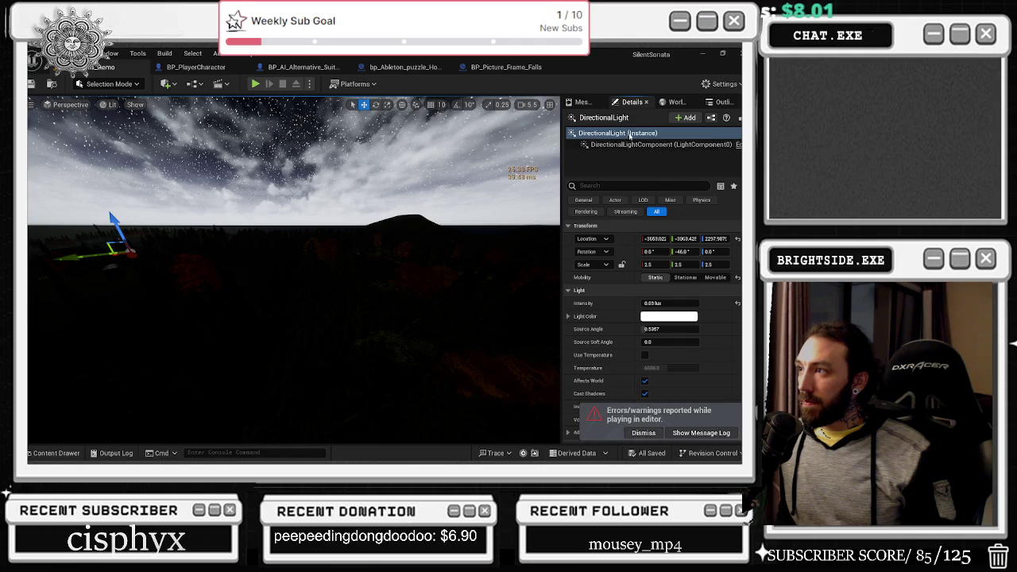
pyautogui.click(720, 101)
# Select the DirectionalLight in the Outliner and frame it in the viewport.
pyautogui.click(627, 175)
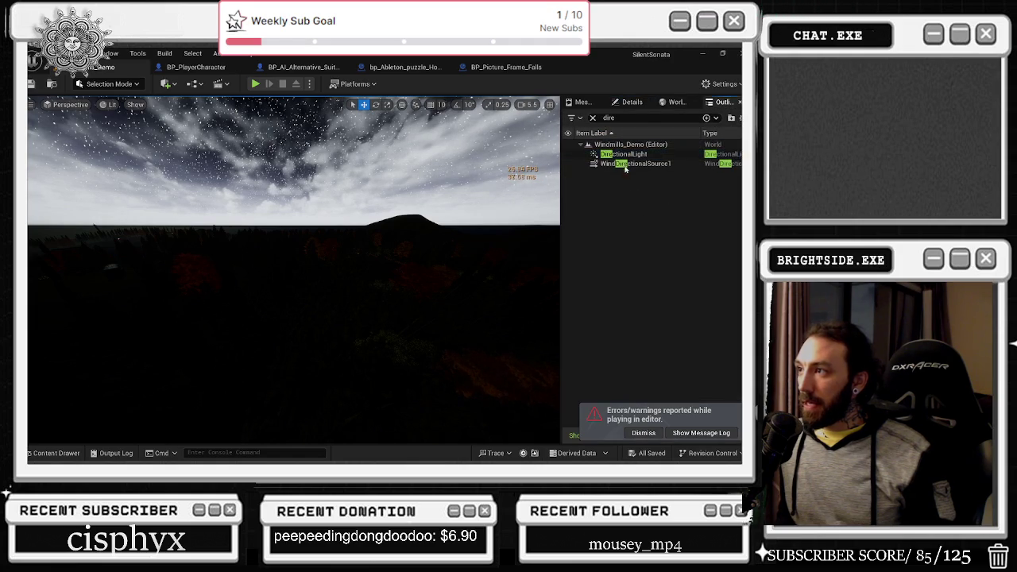
pyautogui.click(617, 155)
pyautogui.press('f')
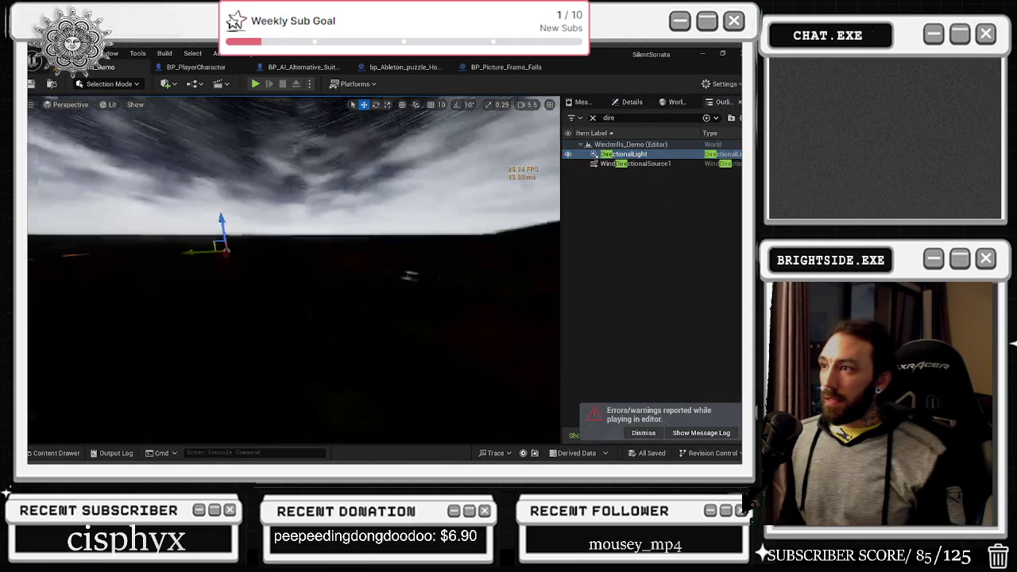
pyautogui.moveTo(287, 238)
pyautogui.mouseDown()
pyautogui.moveTo(365, 238)
pyautogui.moveTo(365, 255)
pyautogui.mouseUp()
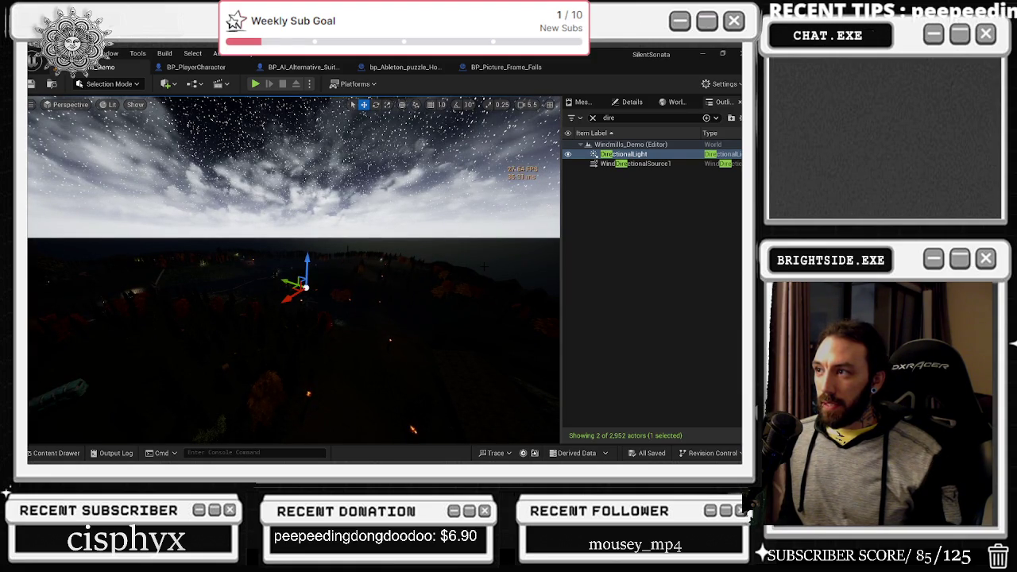
# Delete the DirectionalLight to compare, undo the deletion, and clear the Outliner search.
pyautogui.click(636, 155)
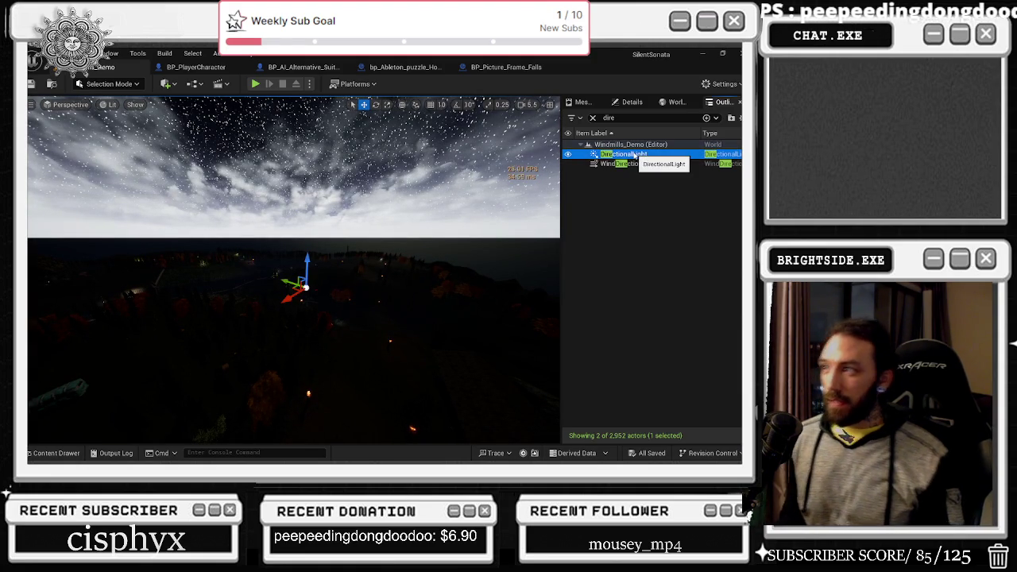
pyautogui.press('Delete')
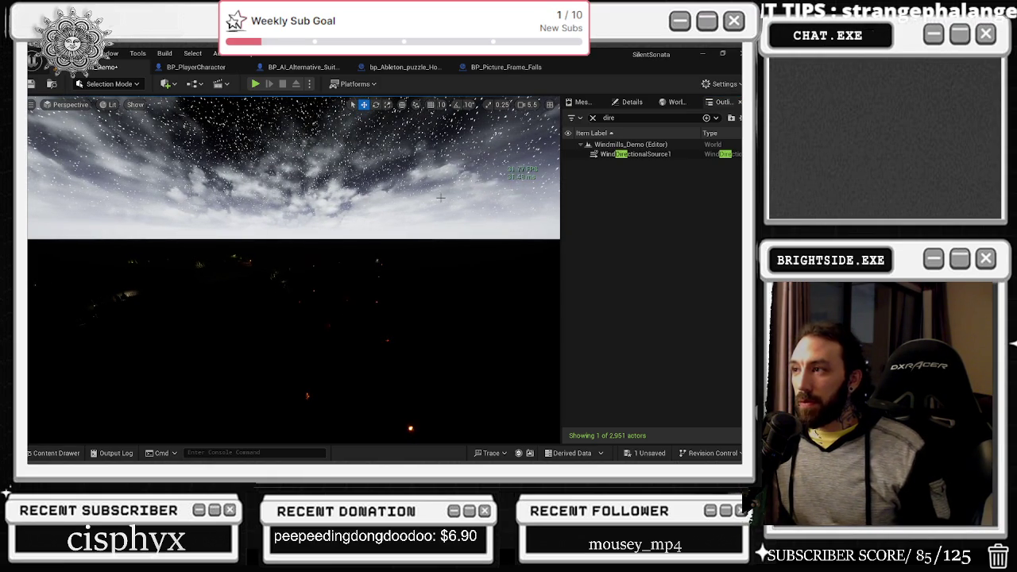
pyautogui.hotkey('ctrl', 'z')
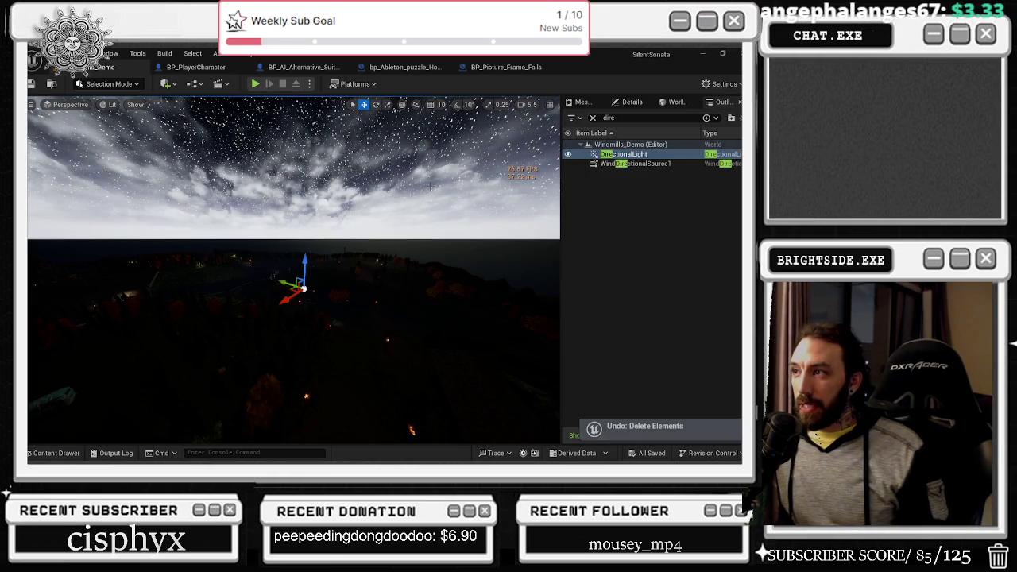
pyautogui.click(640, 158)
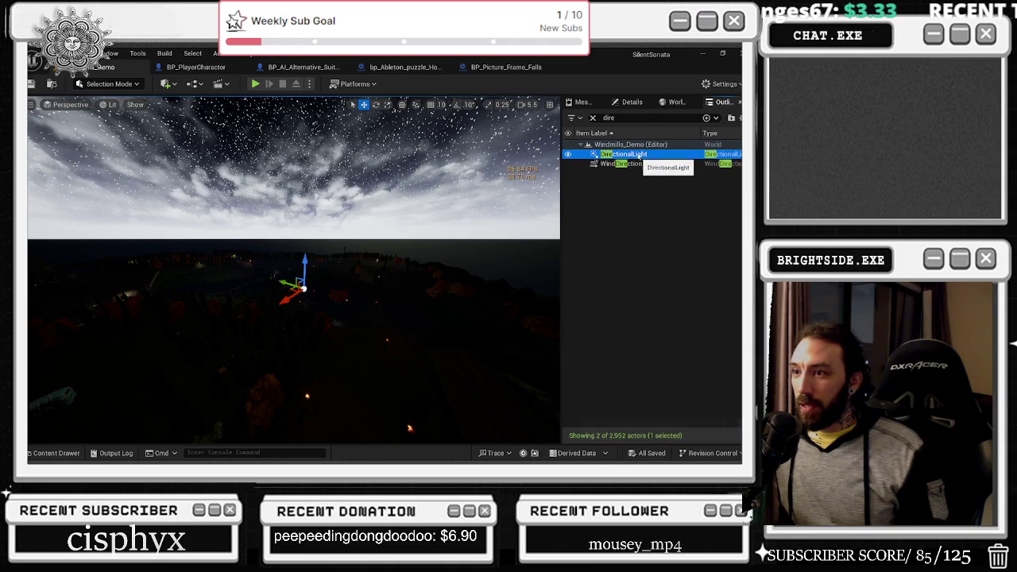
pyautogui.click(593, 118)
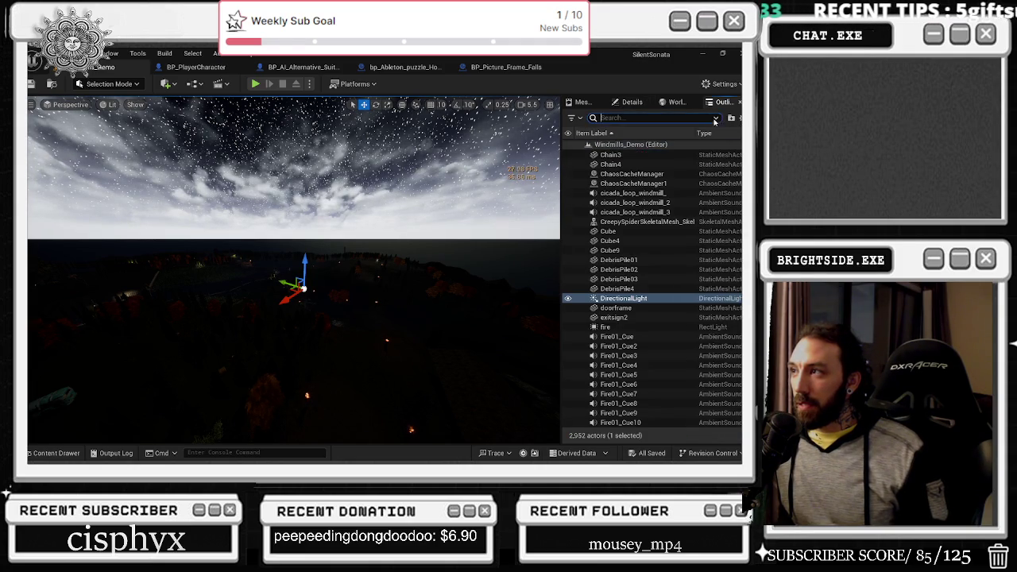
# Uncheck Cast Shadows on the DirectionalLight and scroll to the Atmosphere and Cloud settings.
pyautogui.click(632, 102)
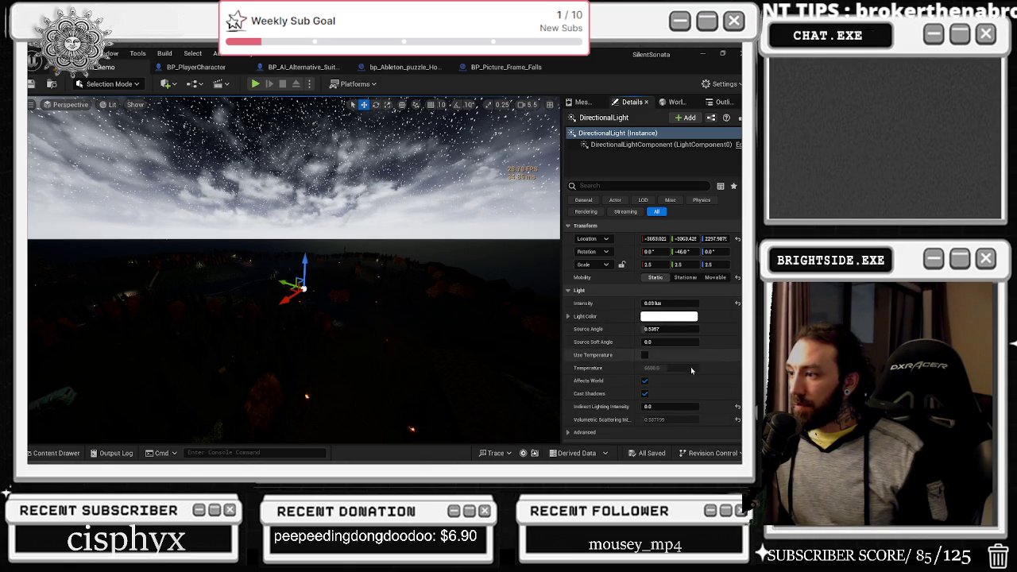
pyautogui.scroll(-1, 649, 377)
pyautogui.click(645, 378)
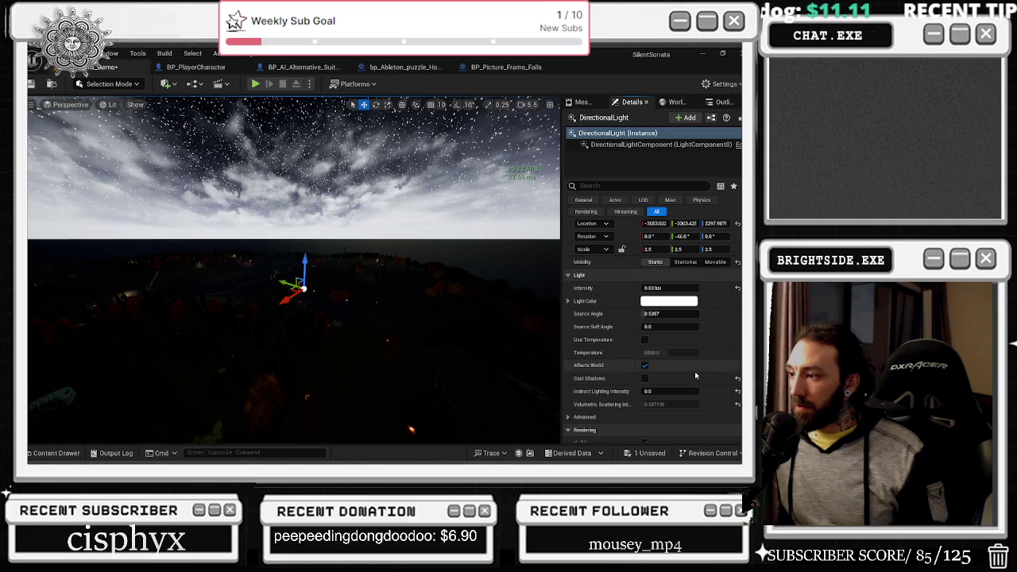
pyautogui.scroll(-3, 695, 372)
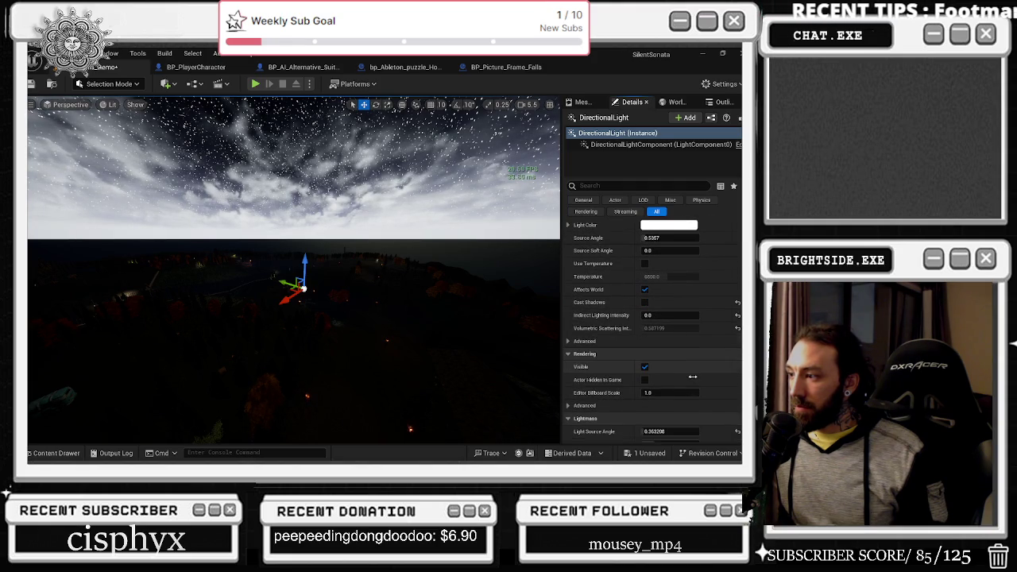
pyautogui.scroll(-2, 695, 374)
pyautogui.scroll(-3, 698, 376)
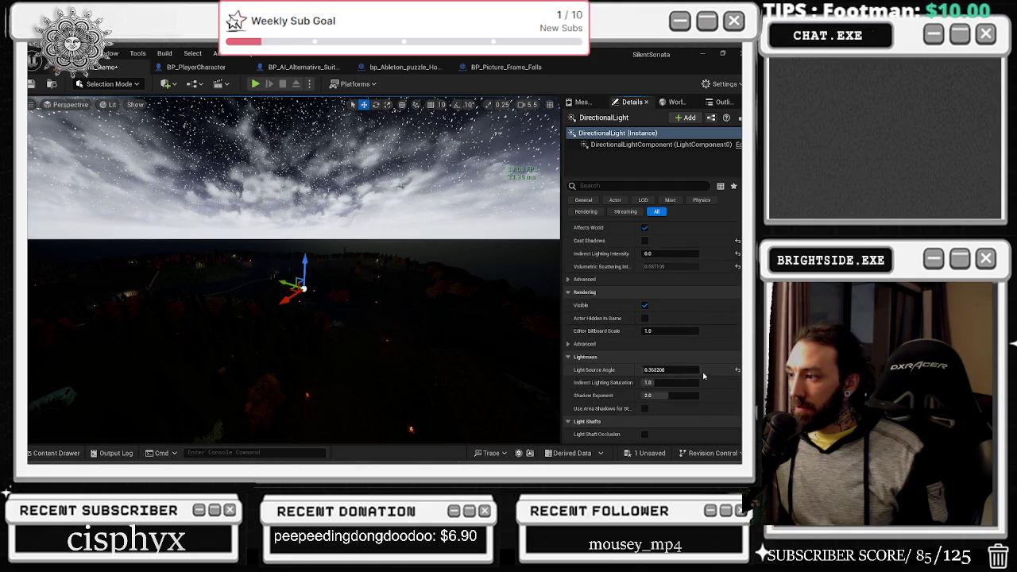
pyautogui.scroll(-10, 715, 363)
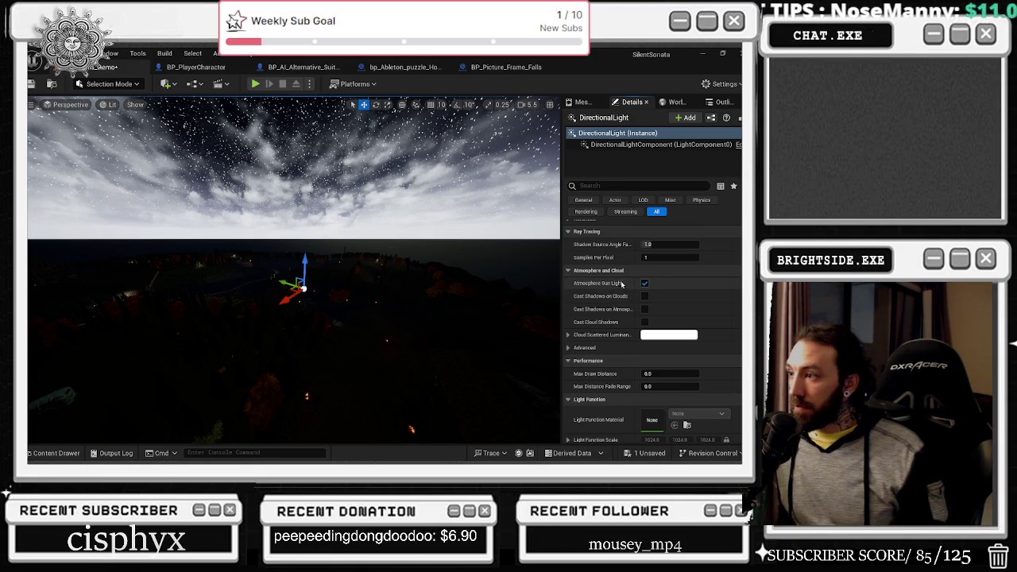
pyautogui.moveTo(619, 284)
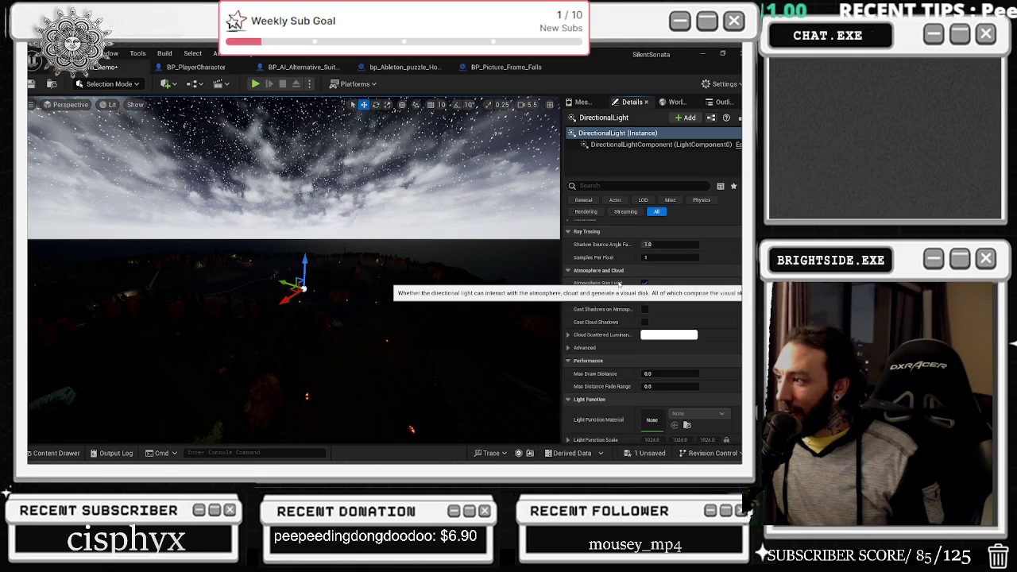
# Compare Atmosphere Sun Light on and off from bookmark 1, leaving it unchecked.
pyautogui.click(645, 283)
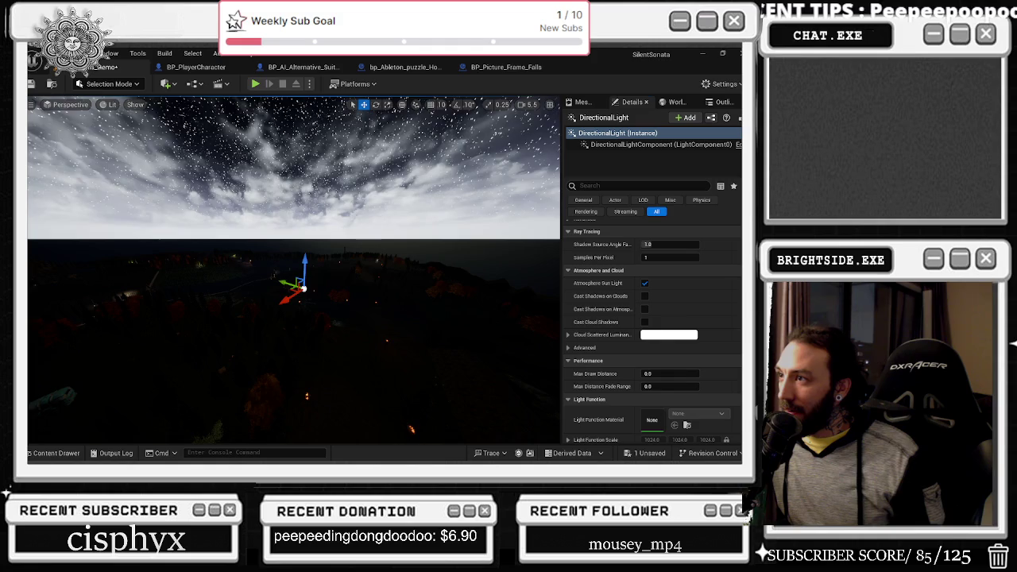
pyautogui.click(645, 284)
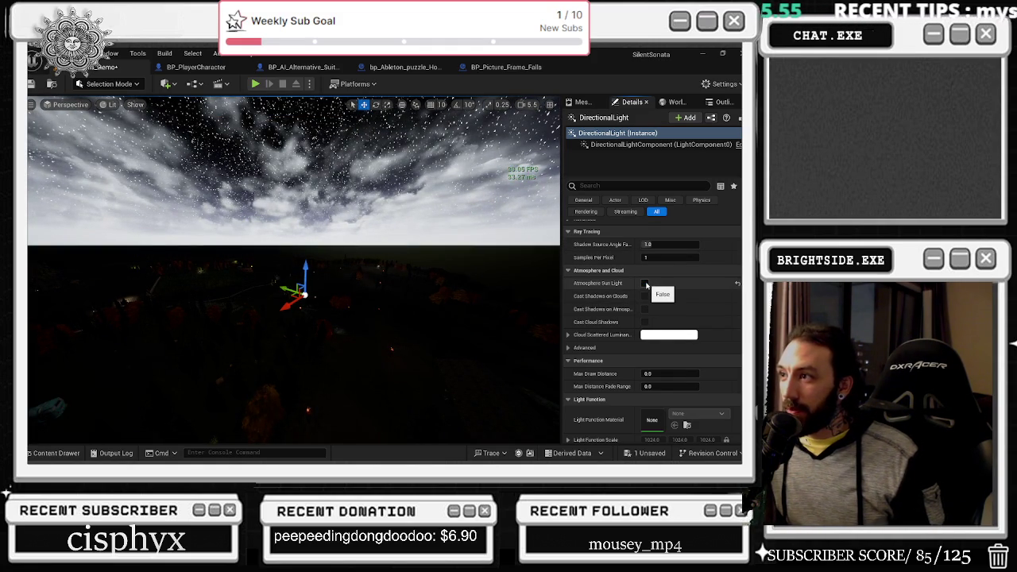
pyautogui.click(645, 284)
pyautogui.click(646, 284)
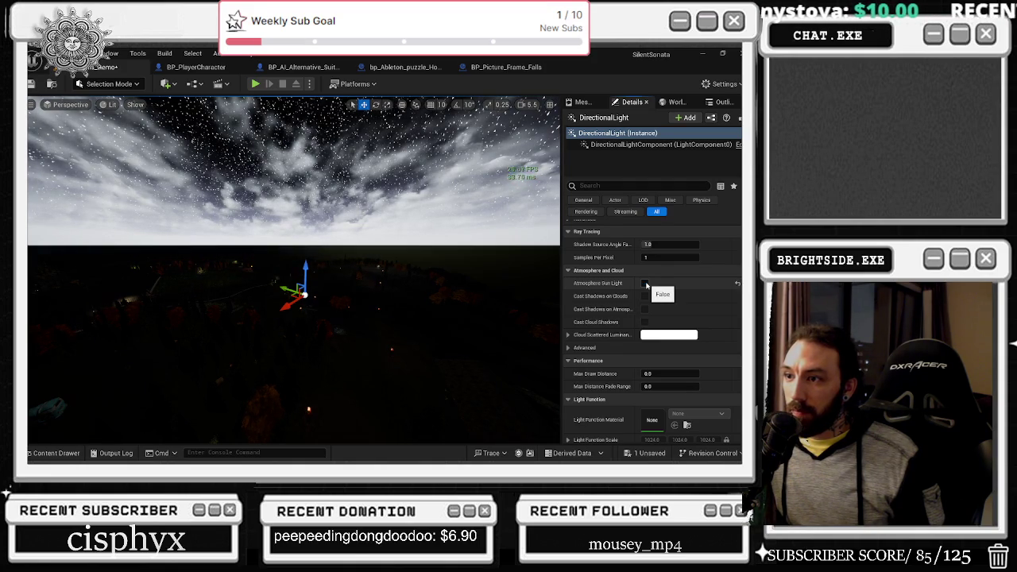
pyautogui.press('1')
pyautogui.click(645, 284)
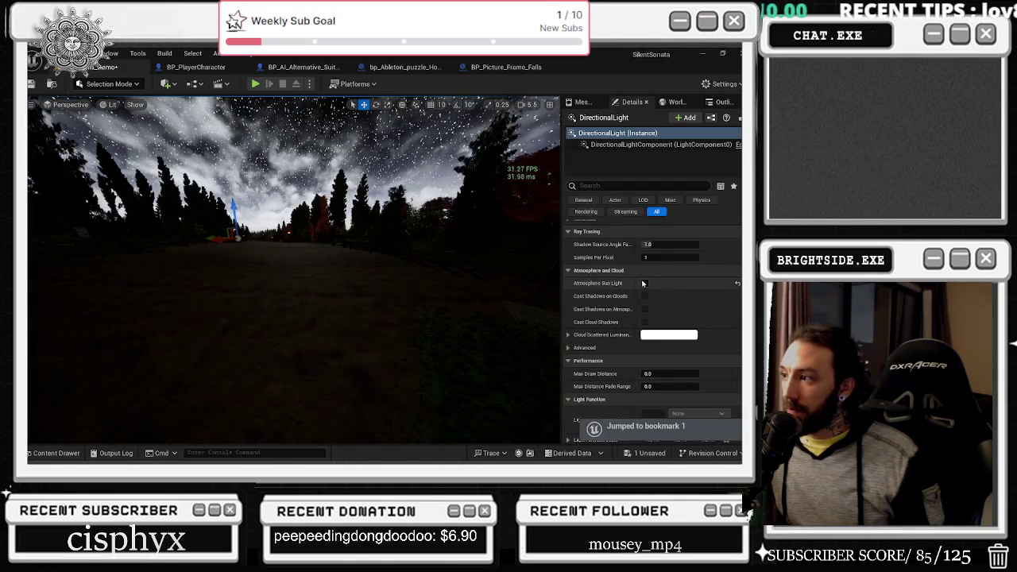
pyautogui.click(645, 284)
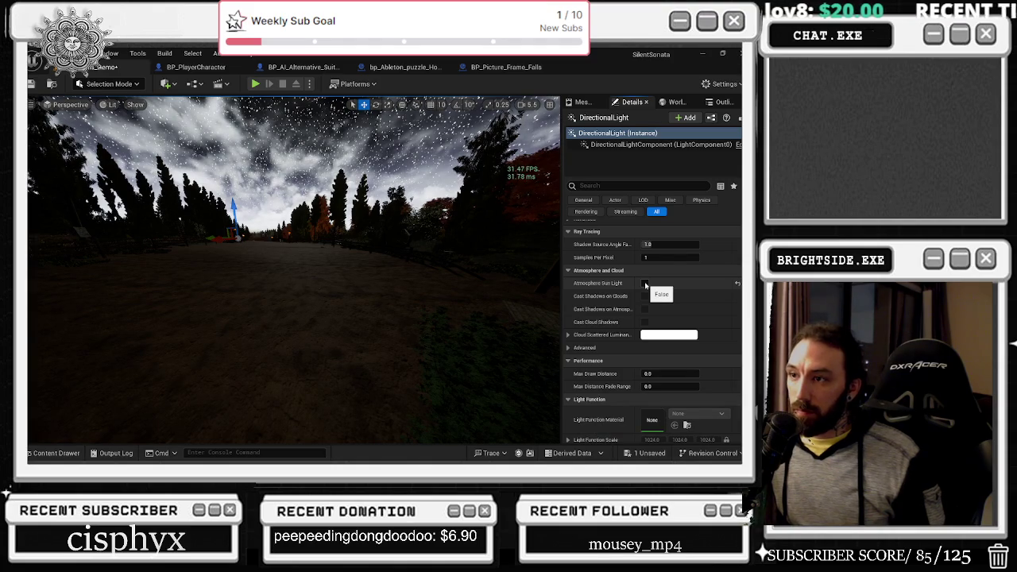
pyautogui.click(646, 284)
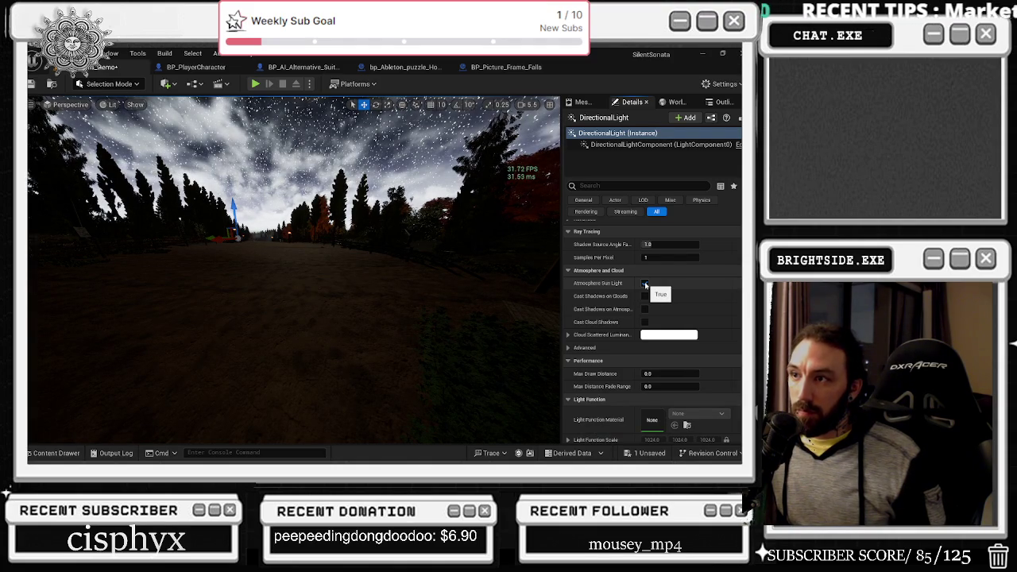
pyautogui.click(646, 283)
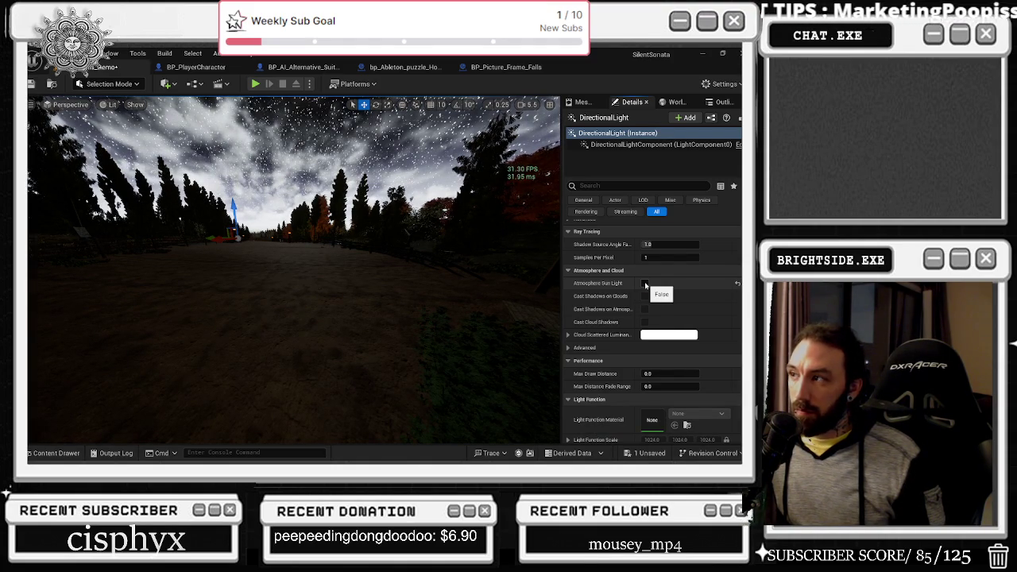
pyautogui.click(645, 284)
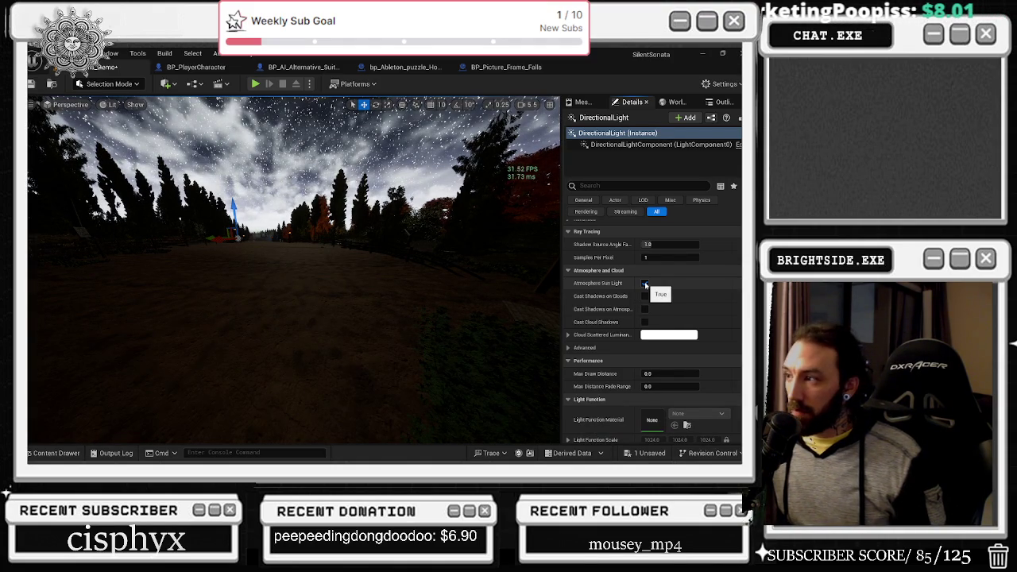
pyautogui.click(646, 284)
# Filter Details by 'vis', toggle the light's Visible off and back on, then clear the filter.
pyautogui.click(620, 186)
pyautogui.write('vis')
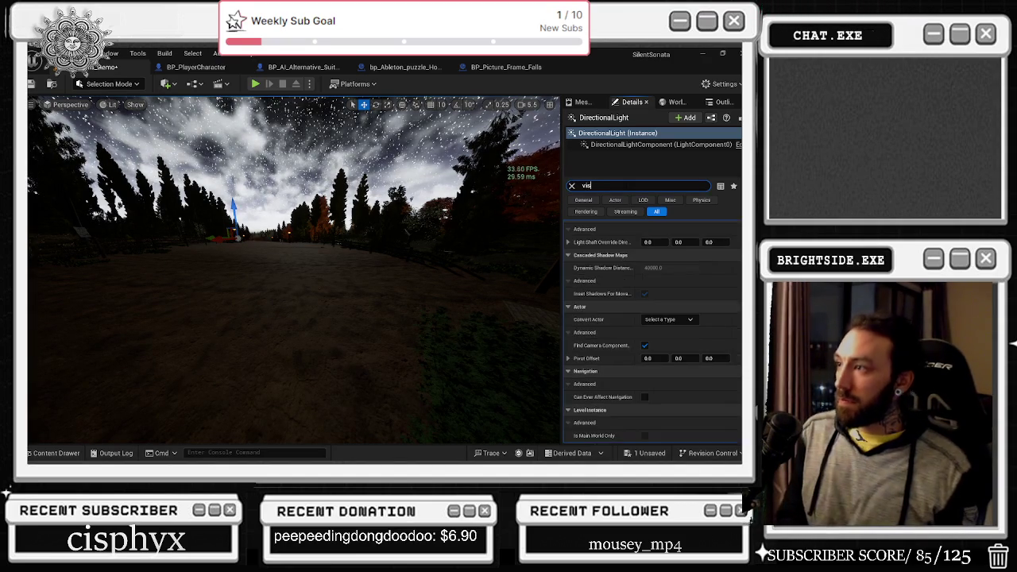
pyautogui.click(649, 239)
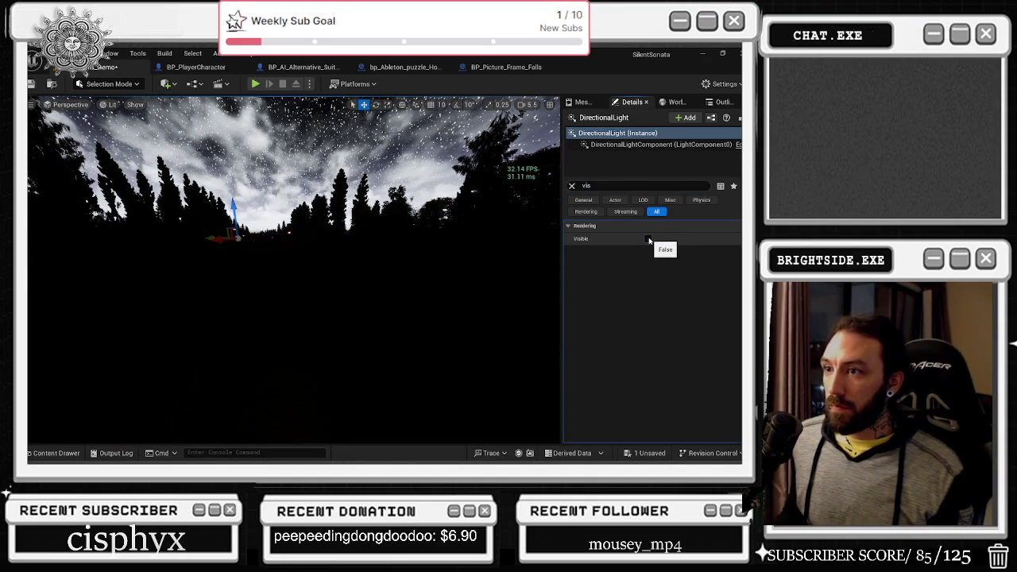
pyautogui.click(649, 240)
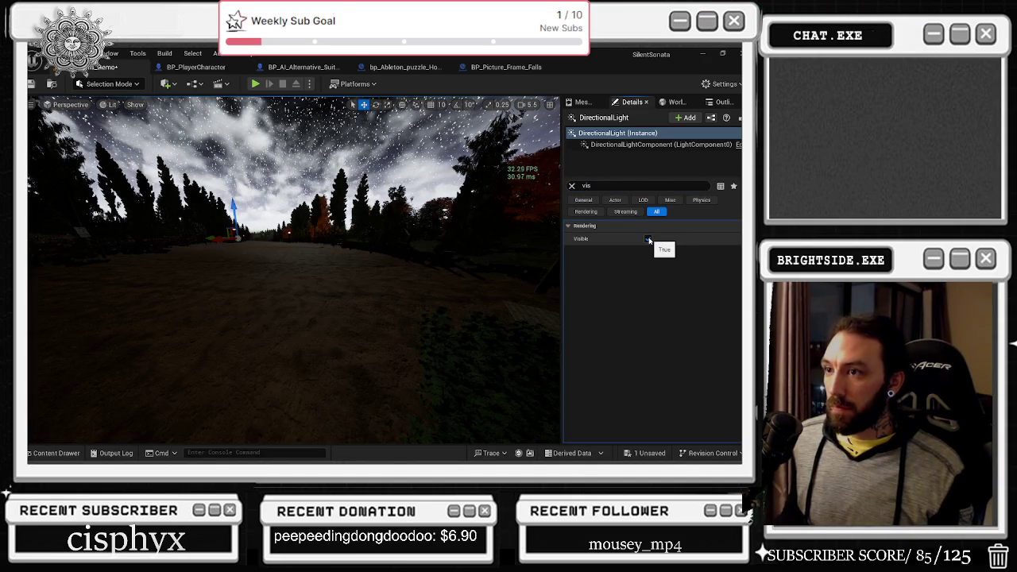
pyautogui.click(571, 186)
pyautogui.scroll(-5, 696, 314)
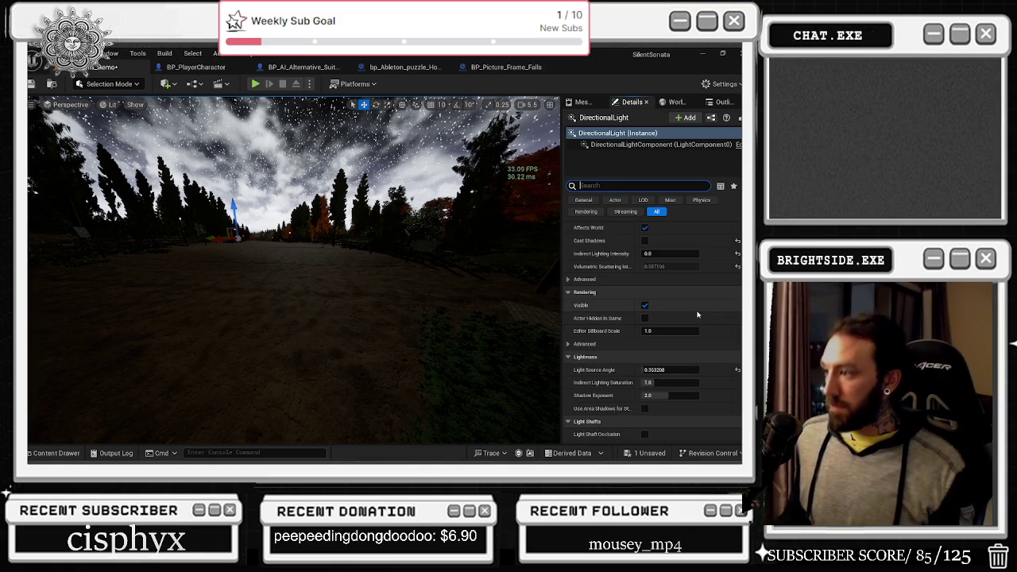
pyautogui.scroll(-4, 699, 312)
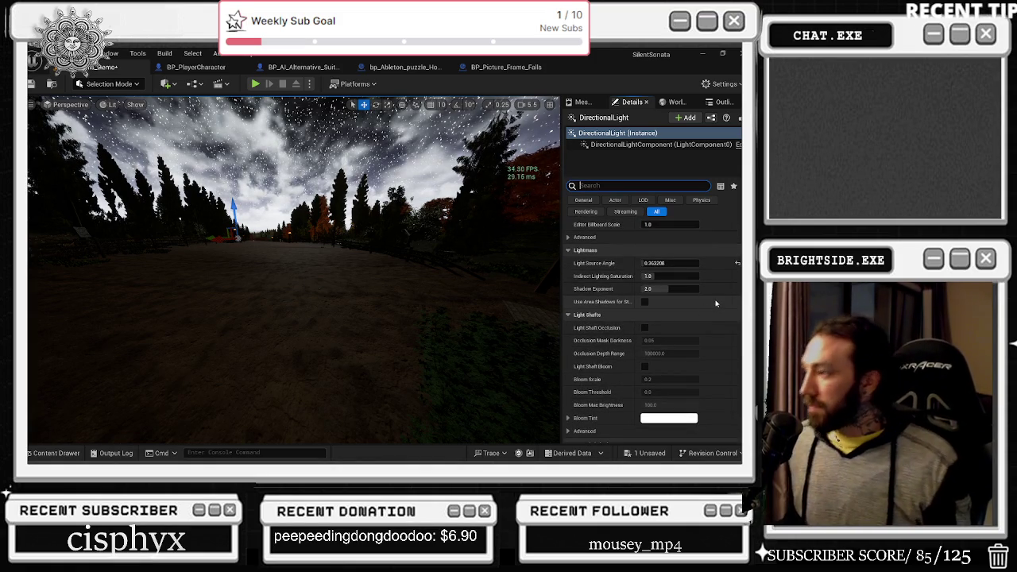
pyautogui.scroll(-1, 712, 305)
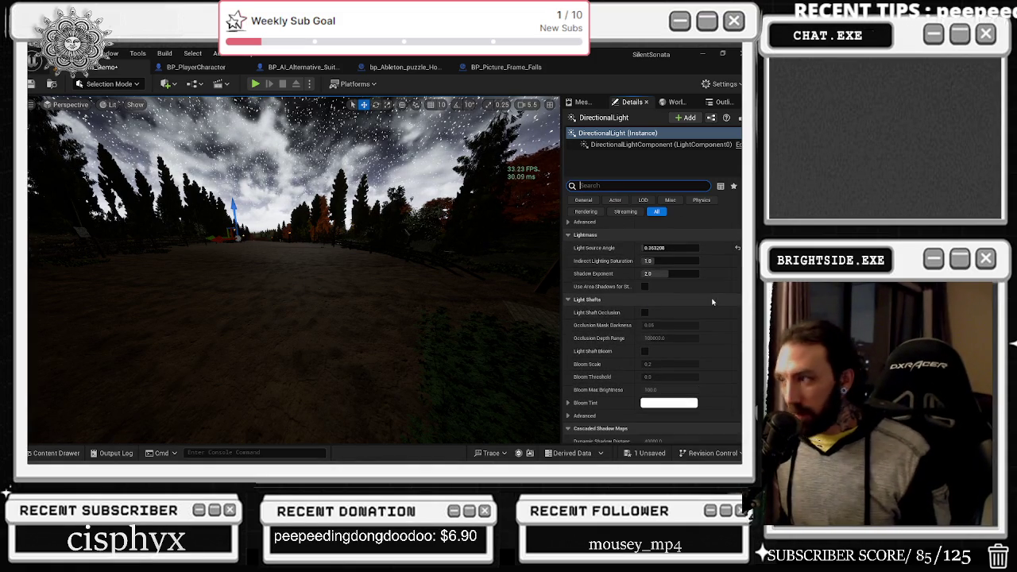
pyautogui.scroll(-1, 686, 304)
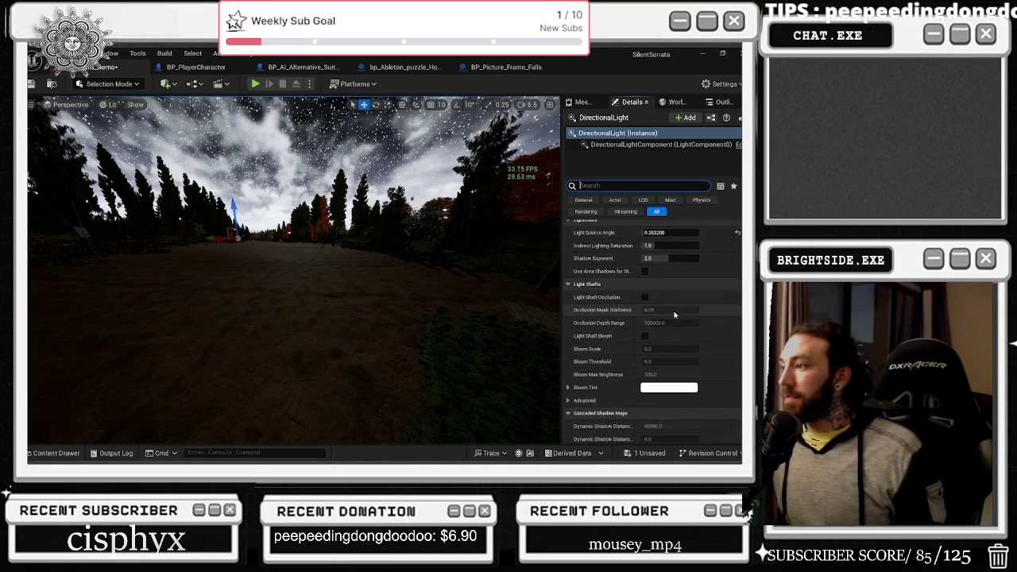
pyautogui.scroll(-4, 670, 309)
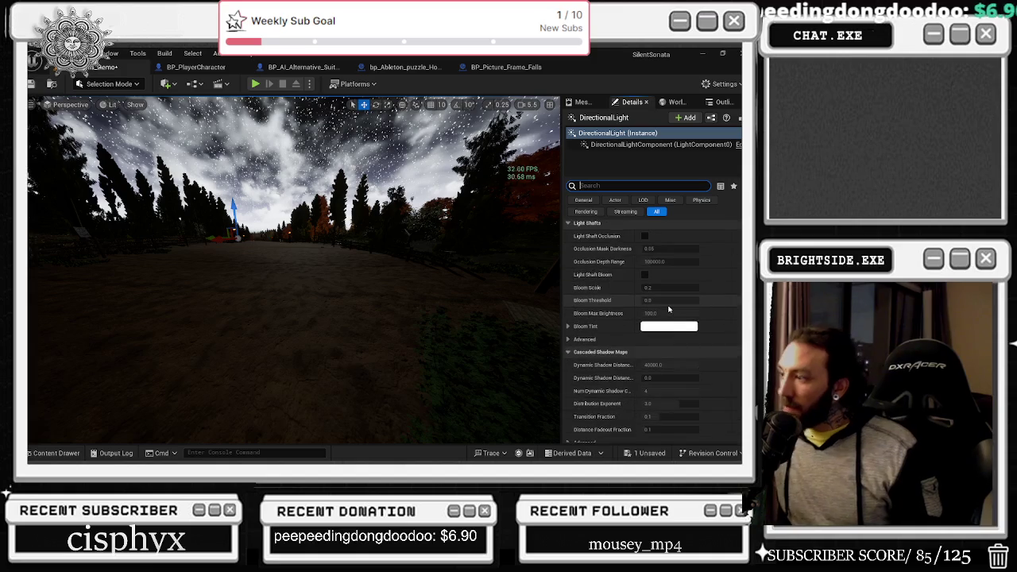
pyautogui.scroll(7, 669, 302)
pyautogui.scroll(-15, 640, 308)
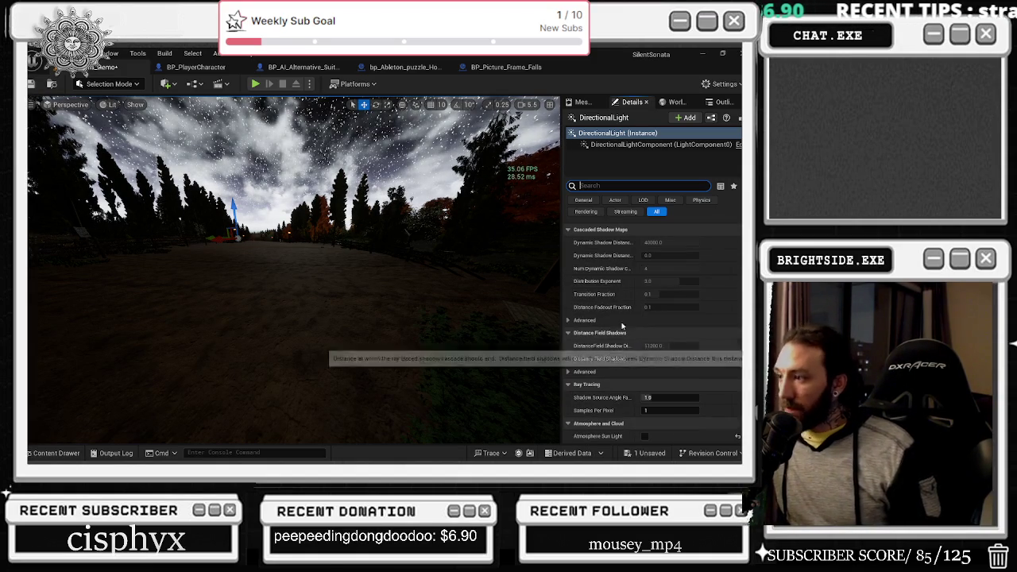
pyautogui.scroll(-3, 628, 318)
pyautogui.scroll(-8, 617, 332)
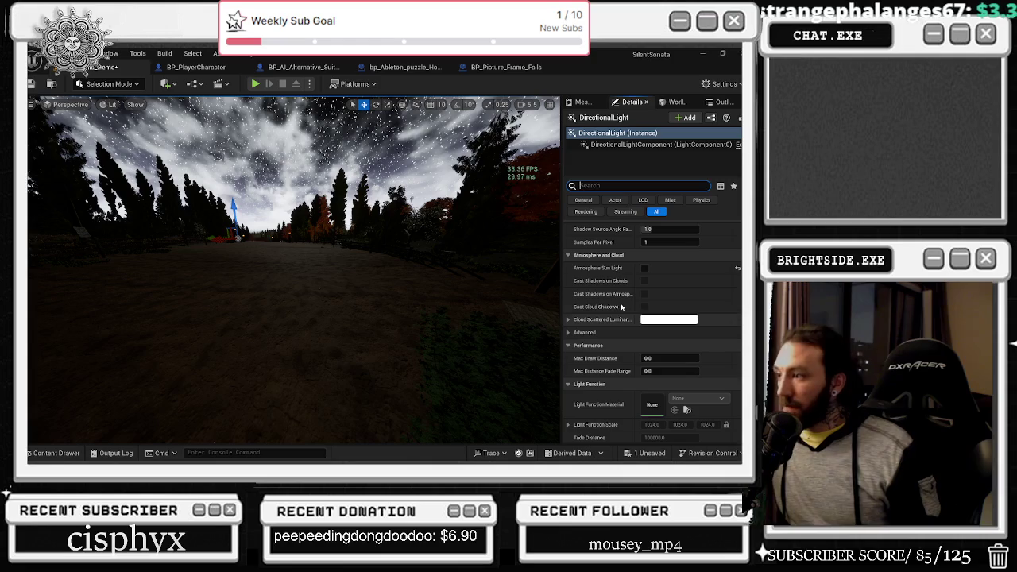
pyautogui.click(568, 319)
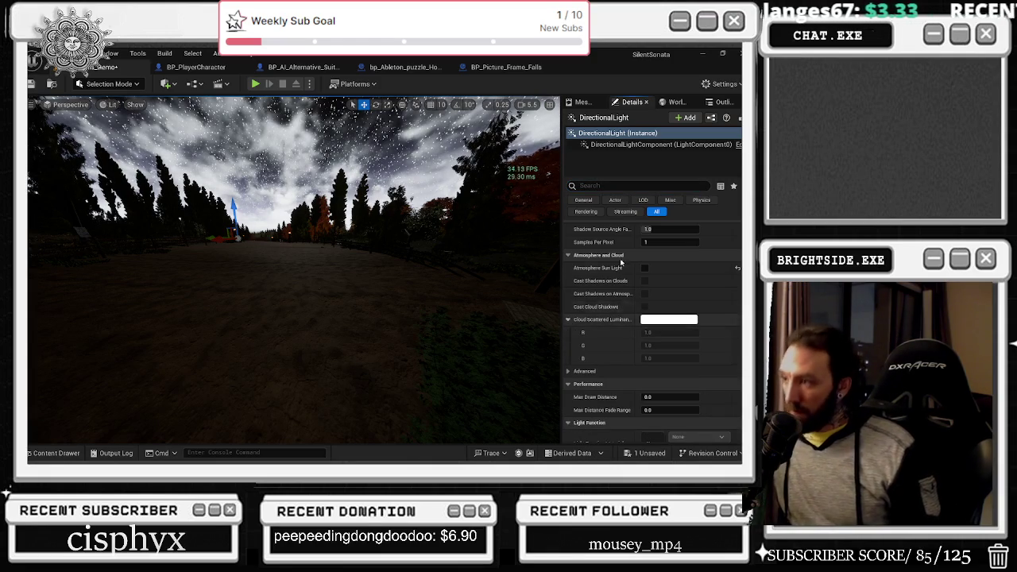
pyautogui.scroll(-6, 623, 296)
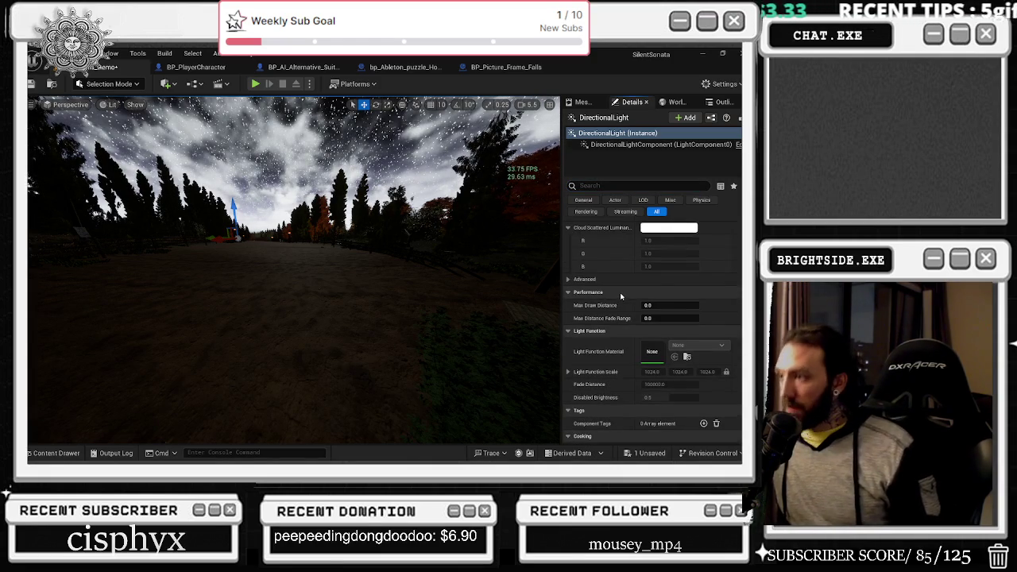
pyautogui.scroll(-7, 622, 296)
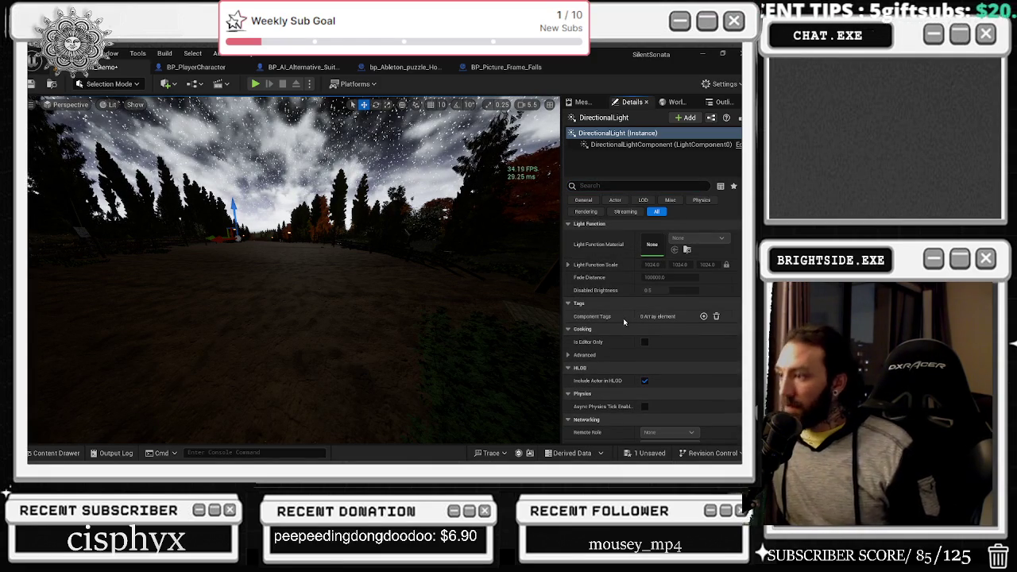
pyautogui.scroll(-3, 620, 326)
pyautogui.scroll(-5, 621, 315)
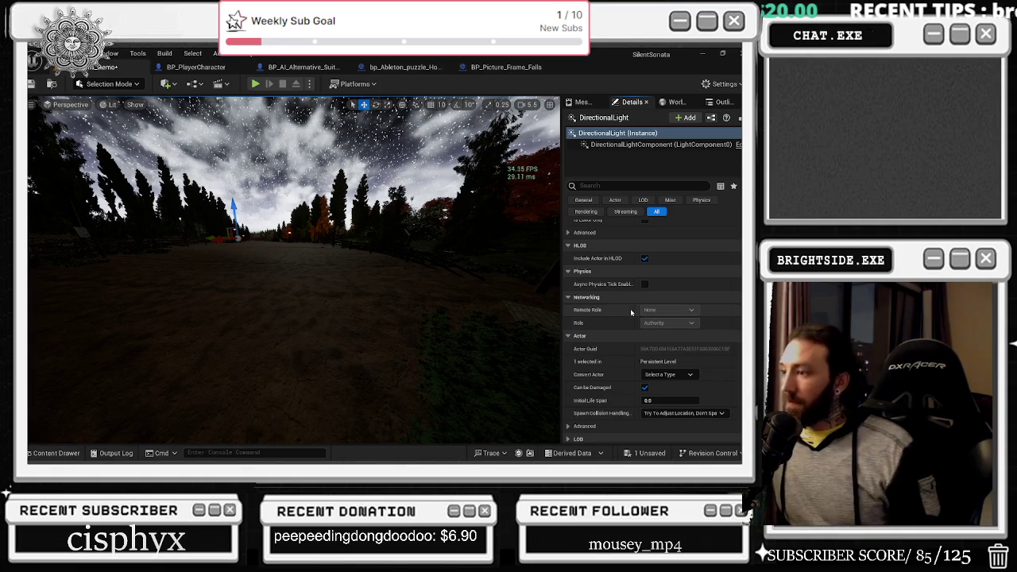
pyautogui.scroll(-3, 630, 309)
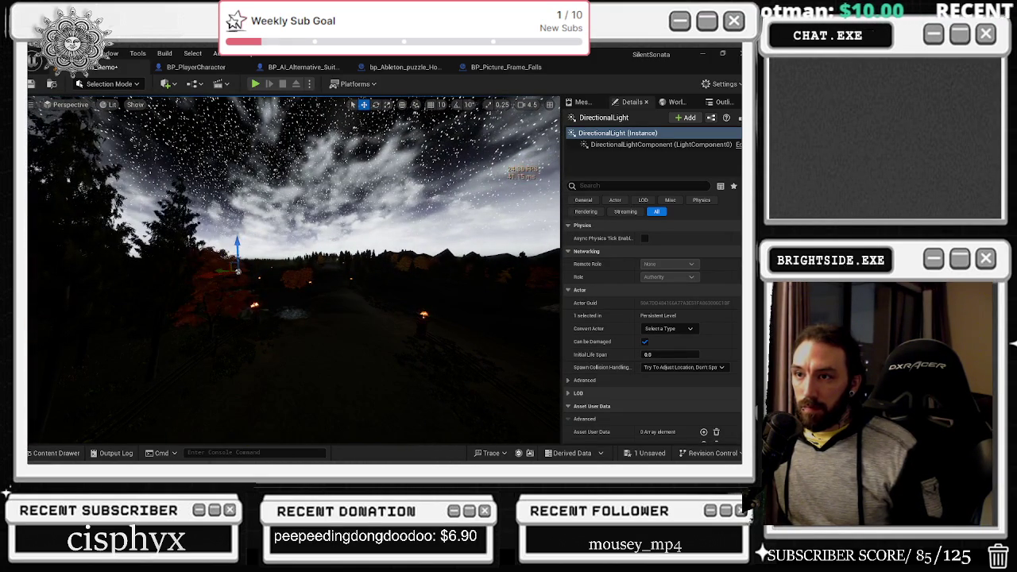
# Select the foliage instances and save the Windmills_Demo level.
pyautogui.click(237, 271)
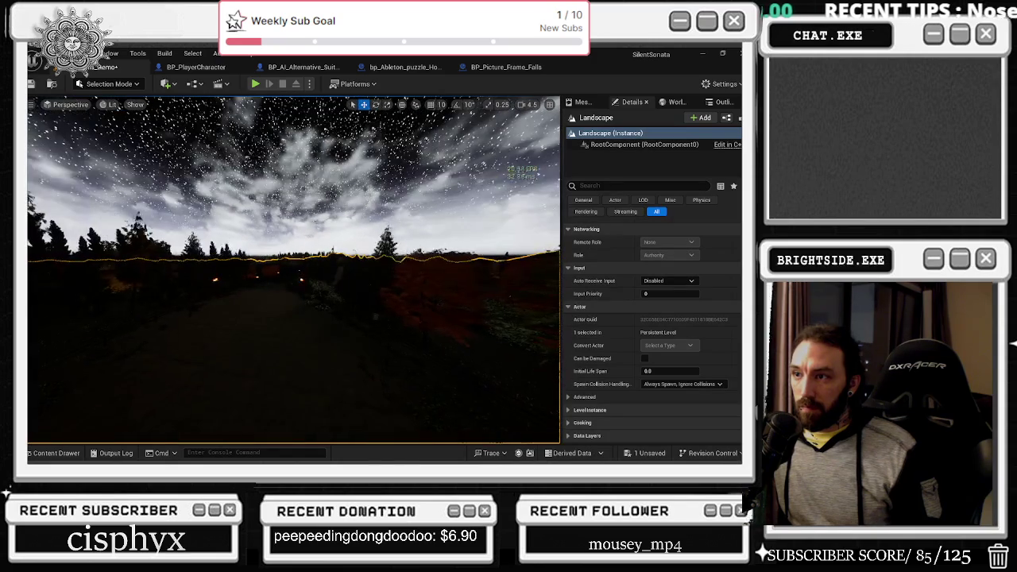
pyautogui.click(31, 201)
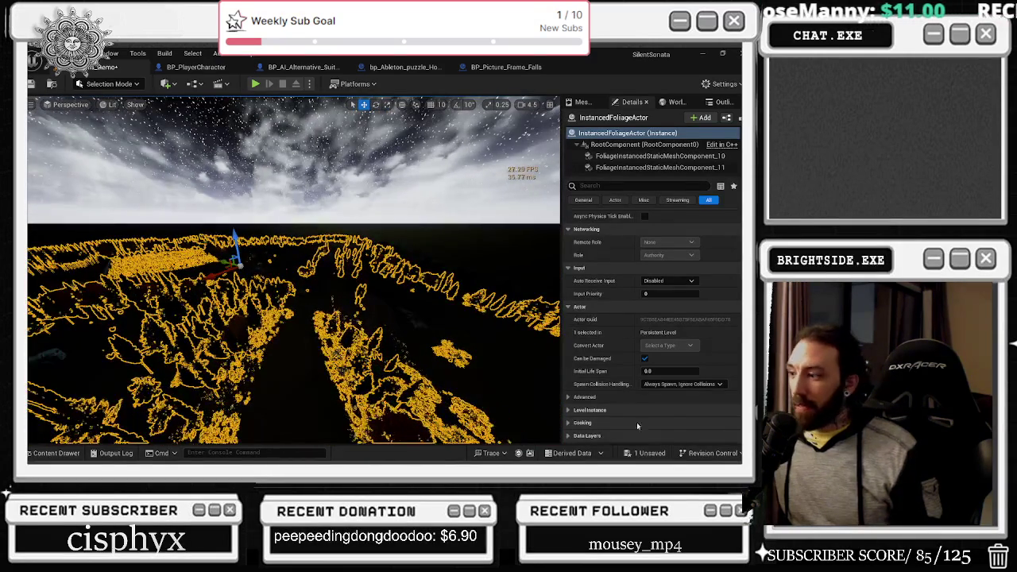
pyautogui.click(650, 454)
pyautogui.click(447, 368)
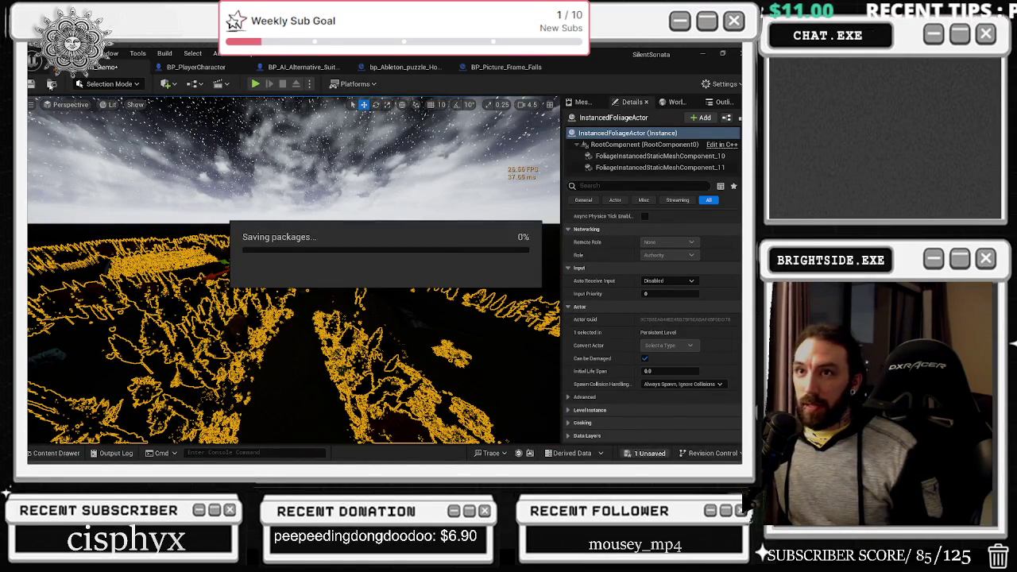
# Filter the foliage actor's Details by 'hidden' and select a FoliageInstancedStaticMeshComponent.
pyautogui.click(617, 191)
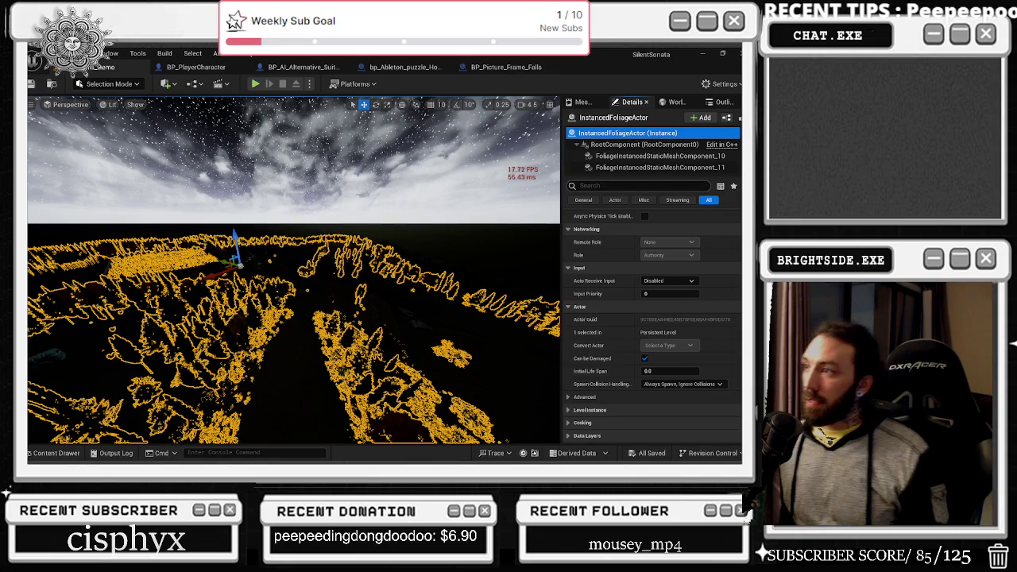
pyautogui.write('vis')
pyautogui.press('BackSpace')
pyautogui.press('BackSpace')
pyautogui.press('BackSpace')
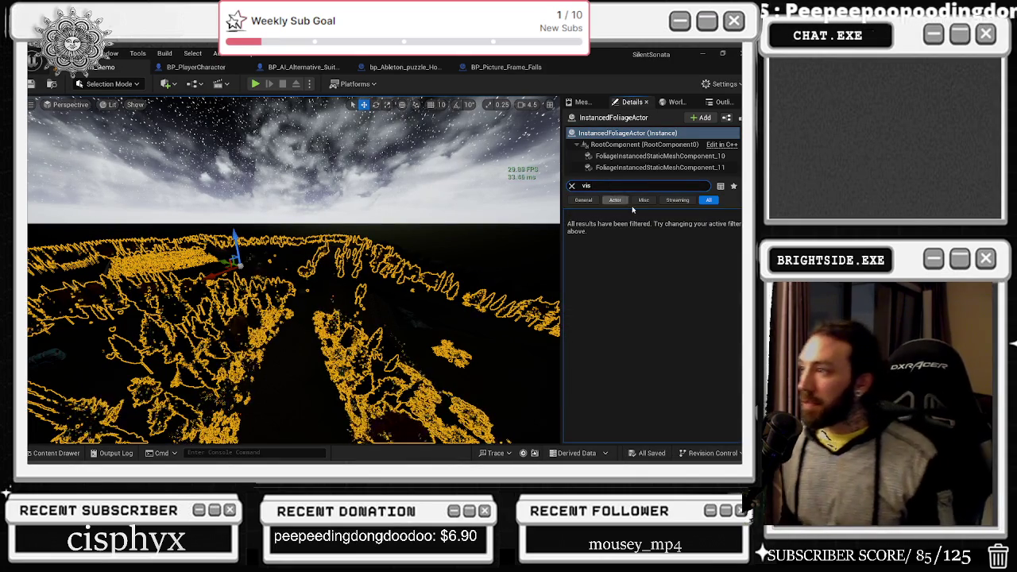
pyautogui.write('hidden')
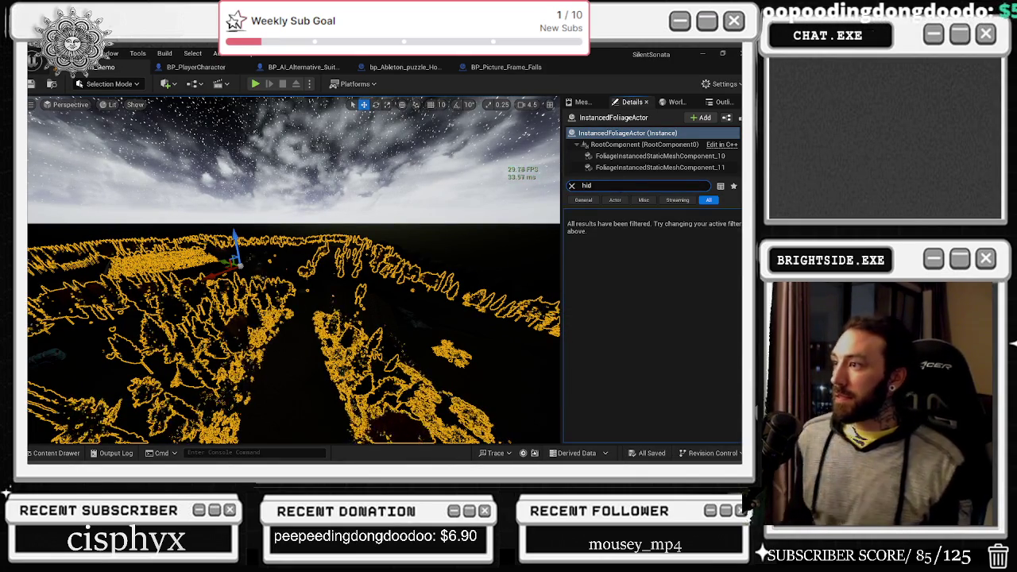
pyautogui.click(633, 145)
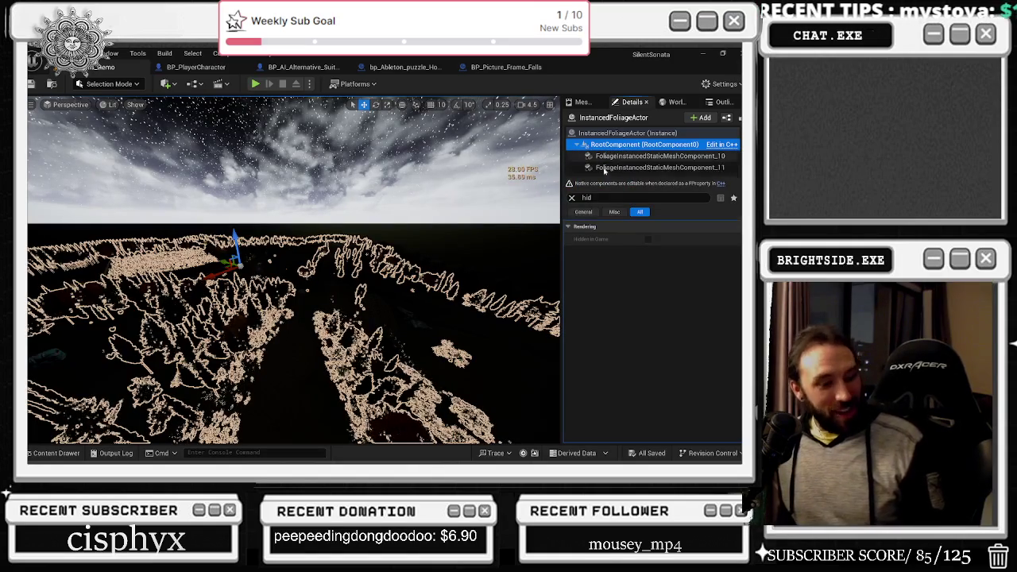
pyautogui.click(623, 155)
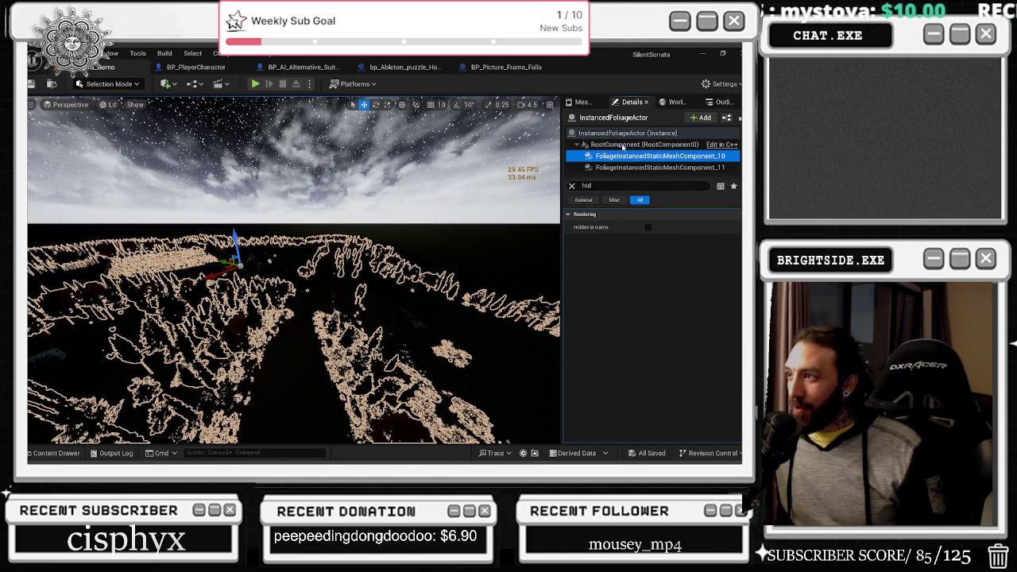
pyautogui.press('Up')
pyautogui.click(629, 156)
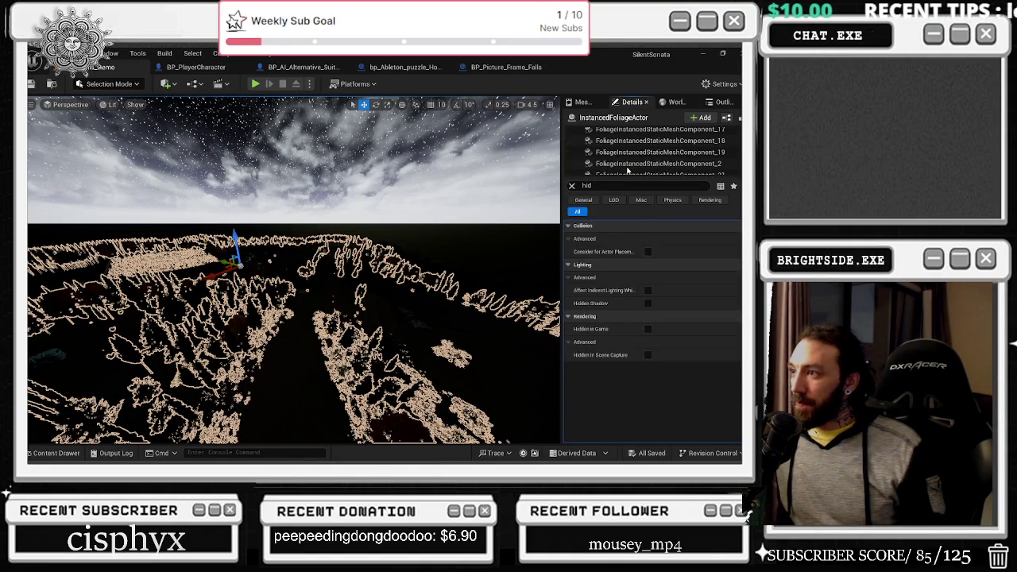
pyautogui.scroll(-3, 629, 170)
pyautogui.scroll(-5, 670, 169)
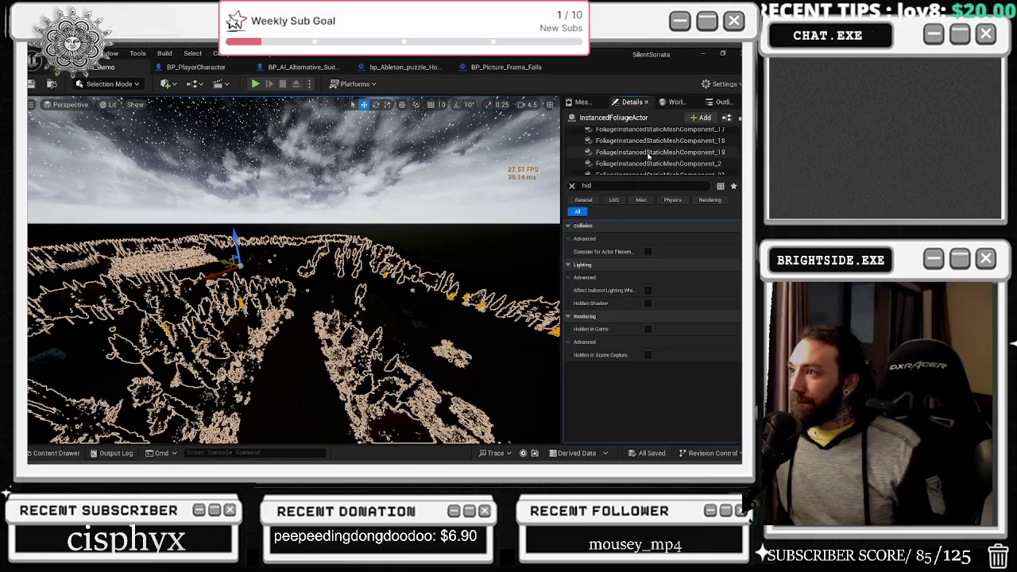
# Tick Hidden in Game for foliage components _6 to _9, then untick it.
pyautogui.keyDown('shift'); pyautogui.click(651, 163); pyautogui.keyUp('shift')
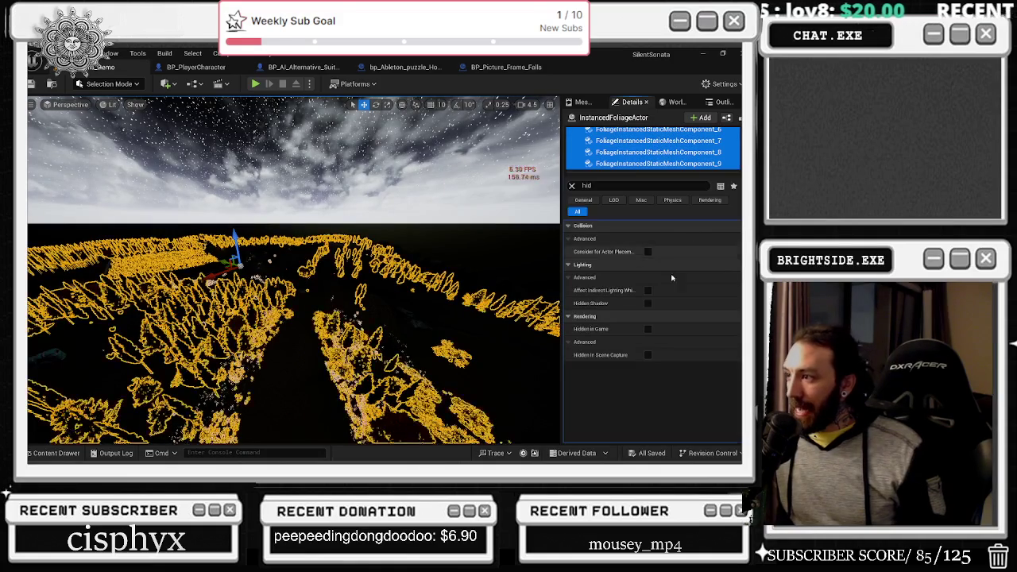
pyautogui.click(648, 329)
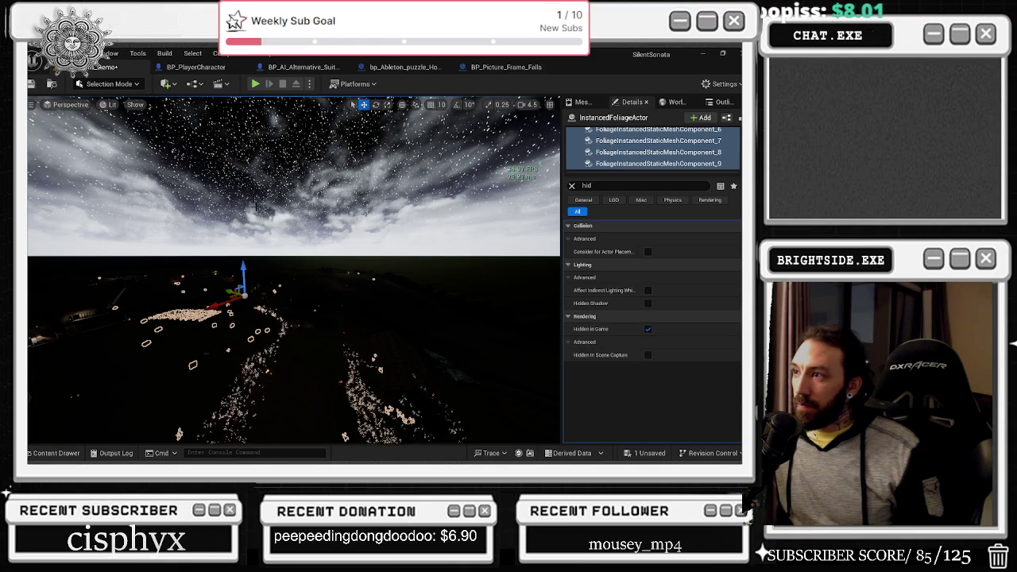
pyautogui.click(647, 329)
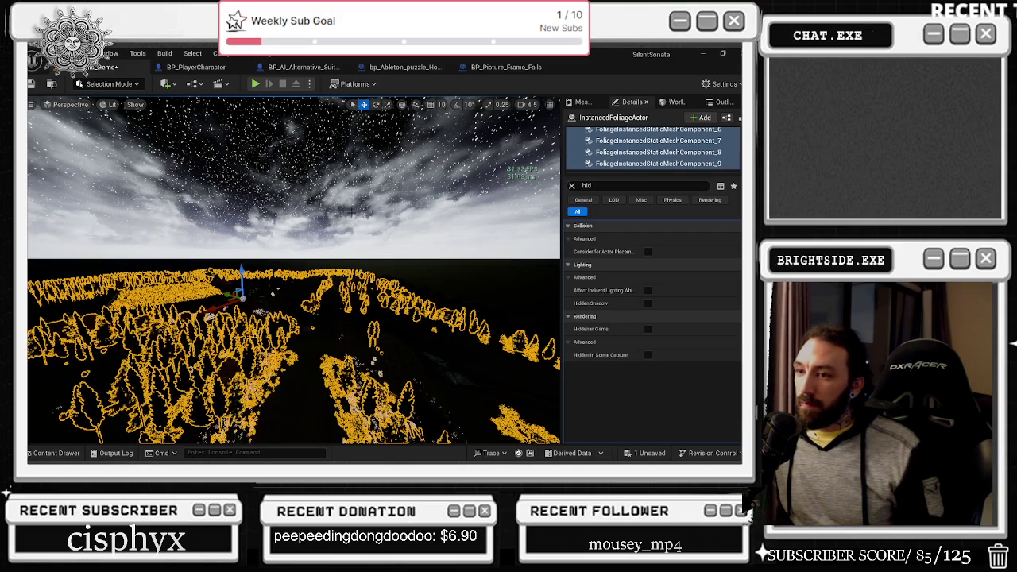
# Select the RootComponent, then the sky, Landscape and the foliage actor in the viewport.
pyautogui.scroll(5, 645, 136)
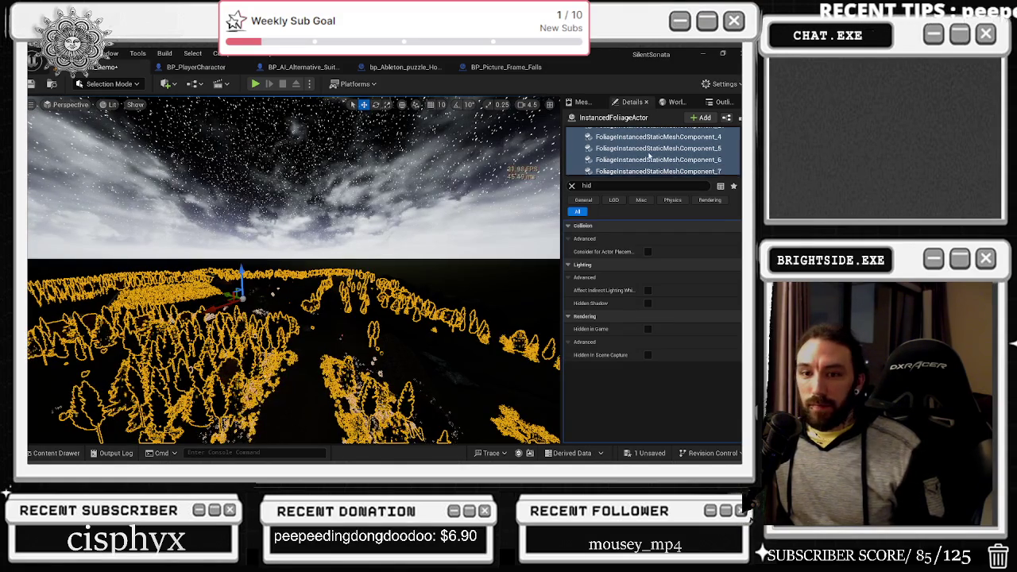
pyautogui.click(638, 134)
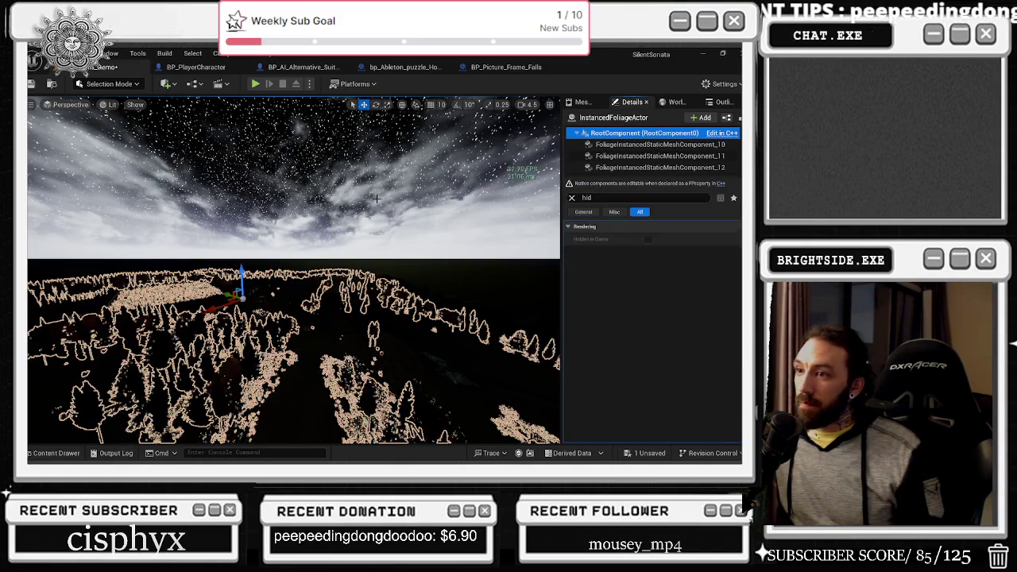
pyautogui.click(357, 248)
pyautogui.click(318, 342)
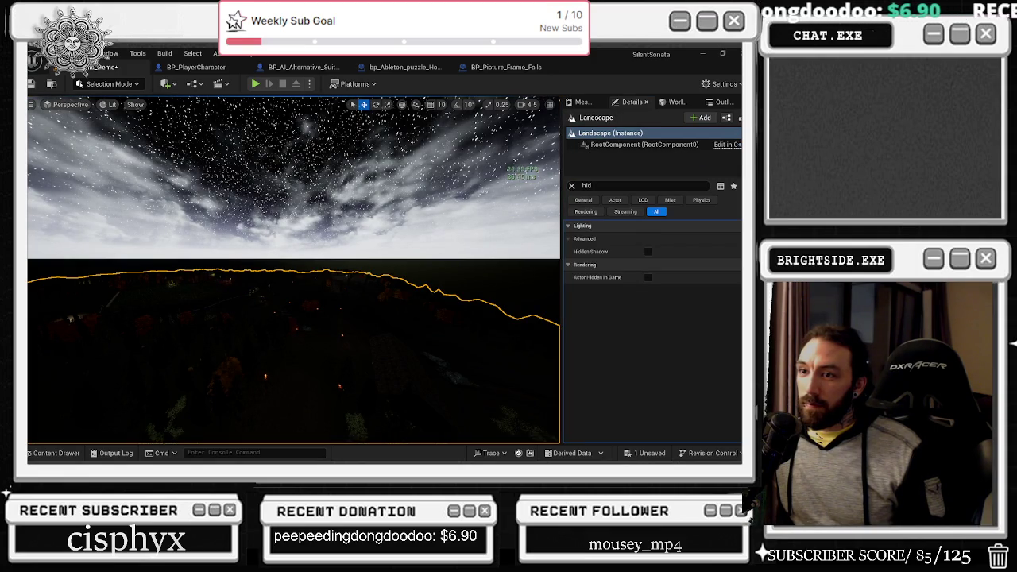
pyautogui.click(318, 342)
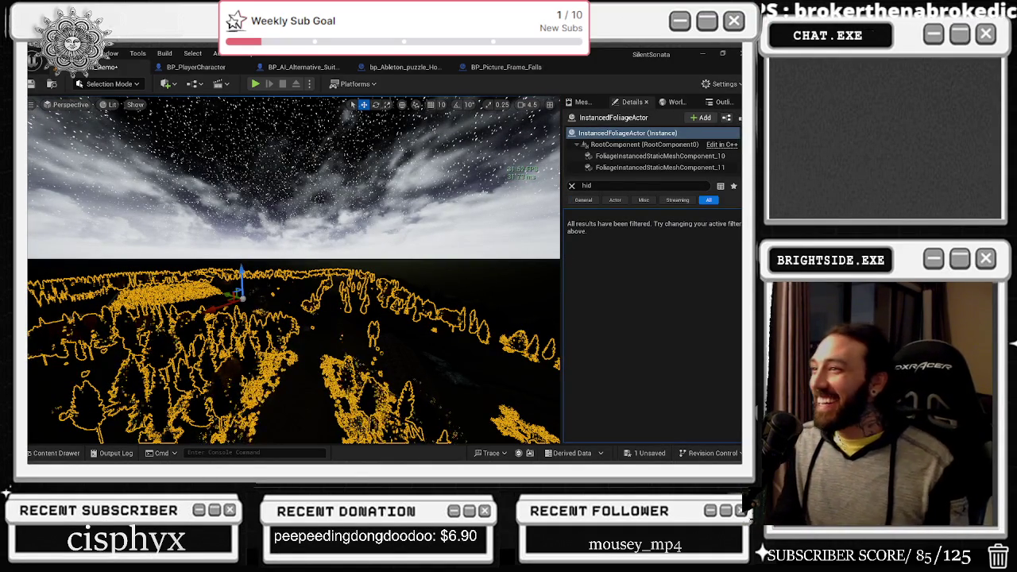
# Delete the InstancedFoliageActor, undo the deletion, and save the Windmills_Demo map.
pyautogui.press('Delete')
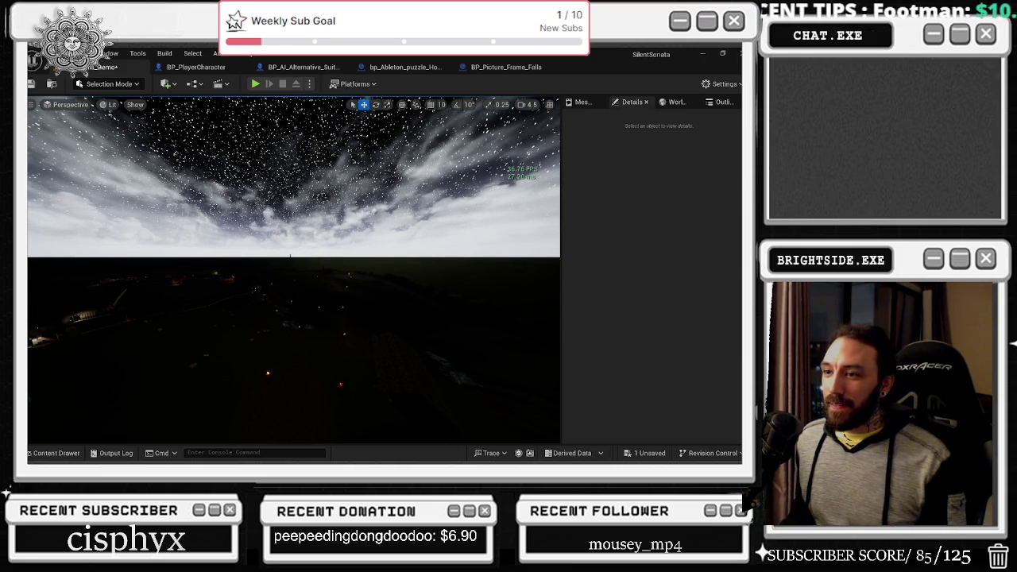
pyautogui.hotkey('ctrl', 'z')
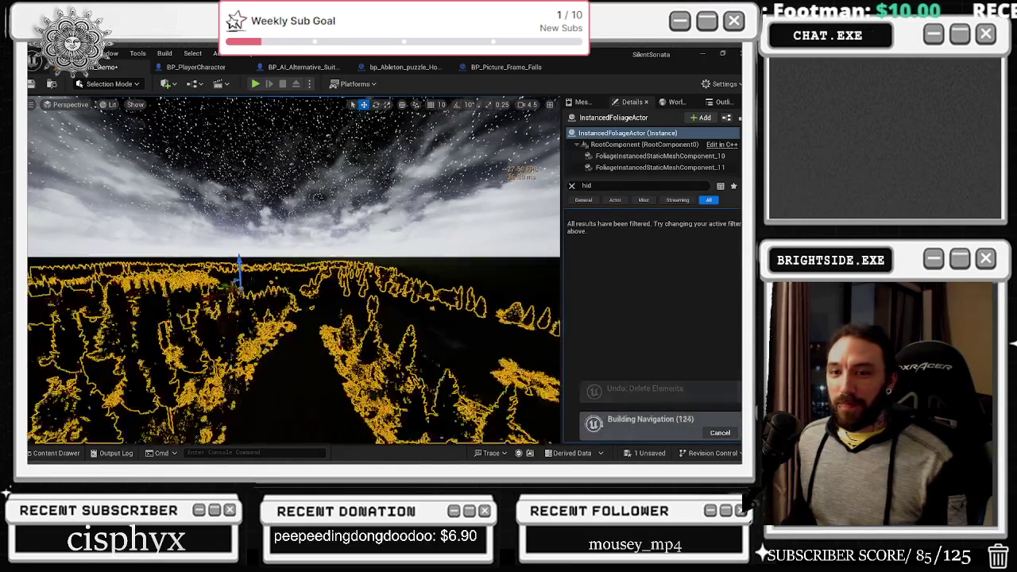
pyautogui.hotkey('ctrl', 's')
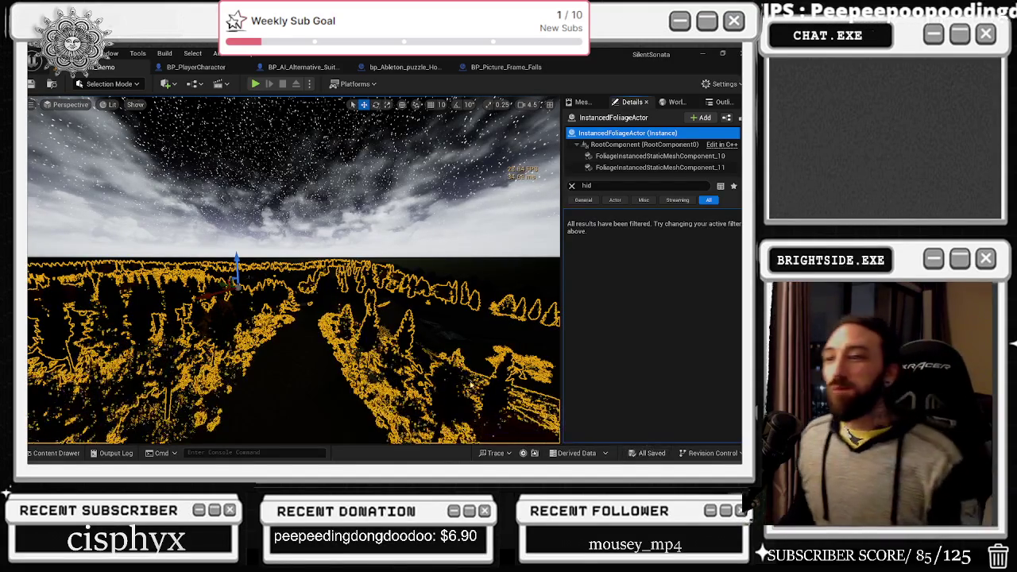
pyautogui.click(57, 453)
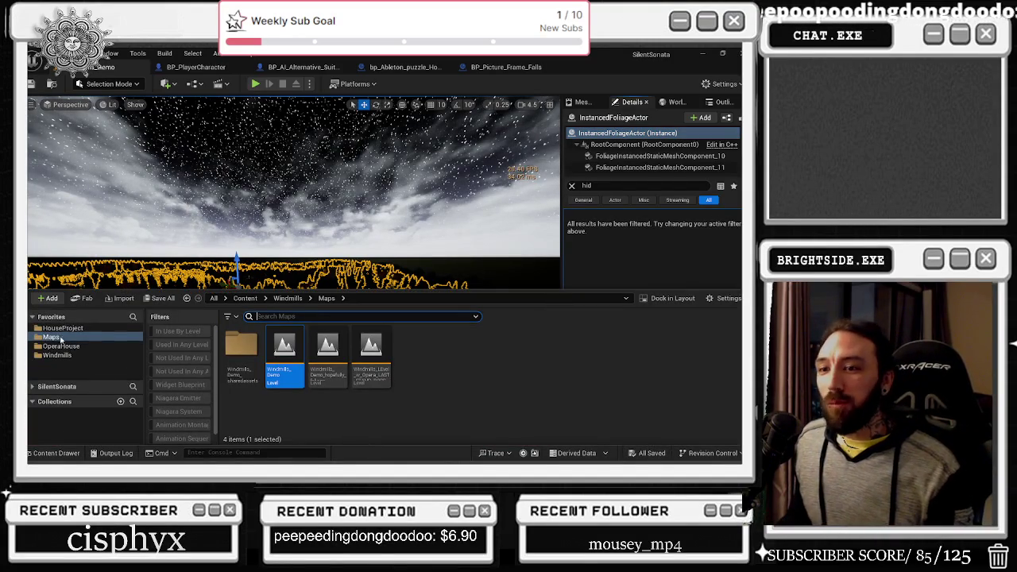
# Browse to OperaHouse > Maps and load the Demonstration_OPERA_MAIN level.
pyautogui.click(58, 356)
pyautogui.click(67, 347)
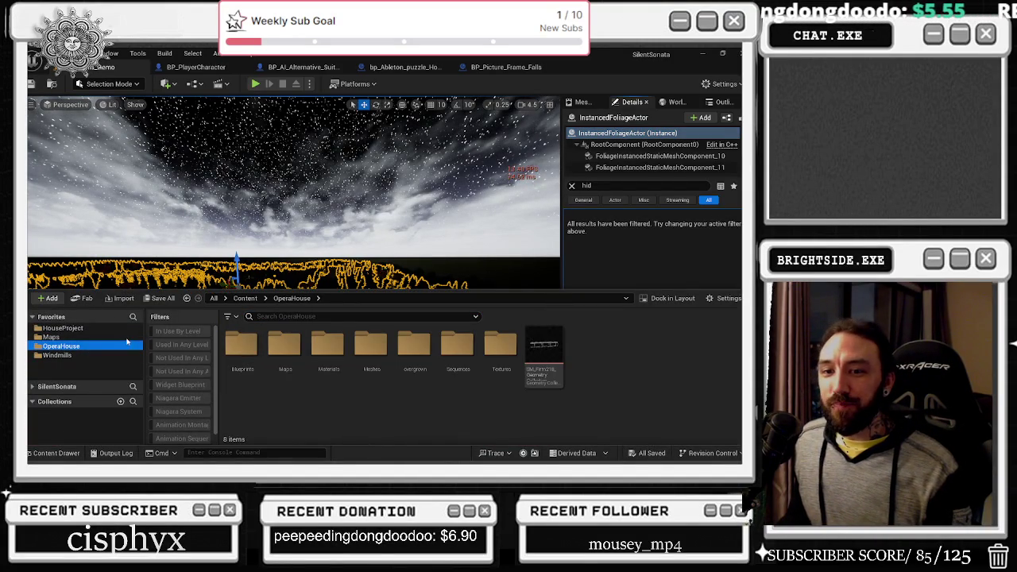
pyautogui.doubleClick(290, 350)
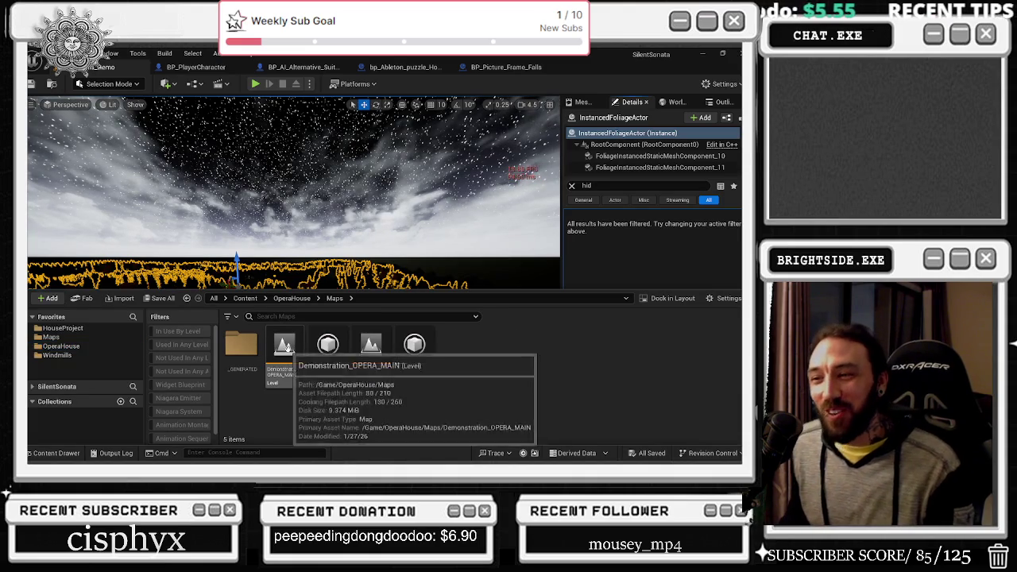
pyautogui.doubleClick(282, 374)
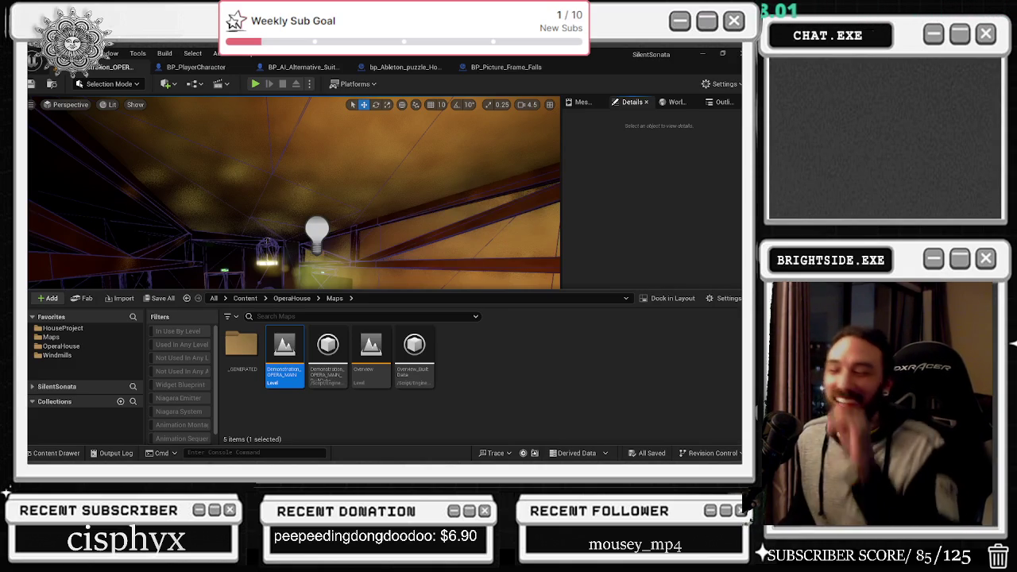
# Open the Level Blueprint and pan the graph to the Sequence and Play nodes.
pyautogui.click(194, 88)
pyautogui.click(223, 152)
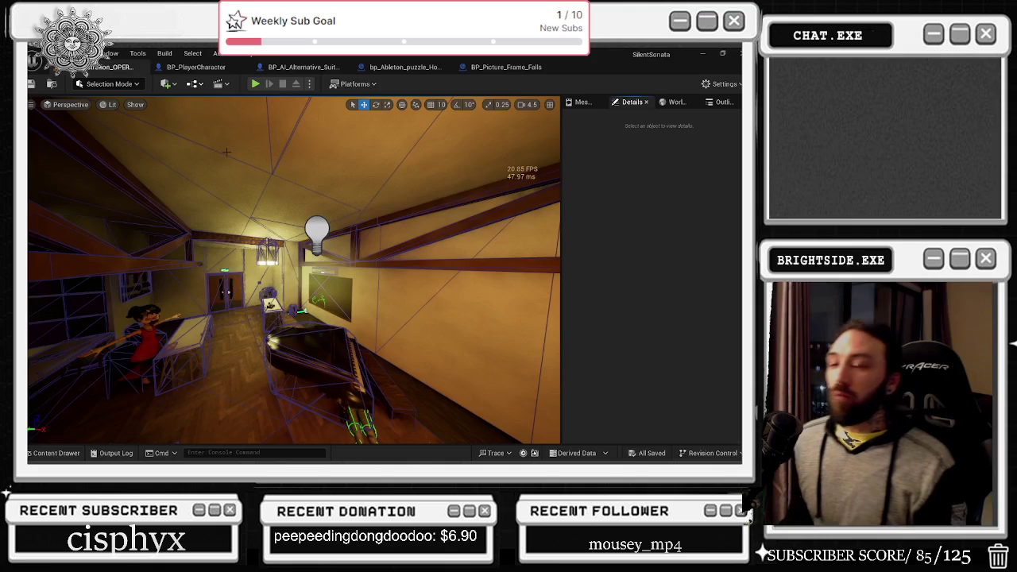
pyautogui.scroll(2, 290, 217)
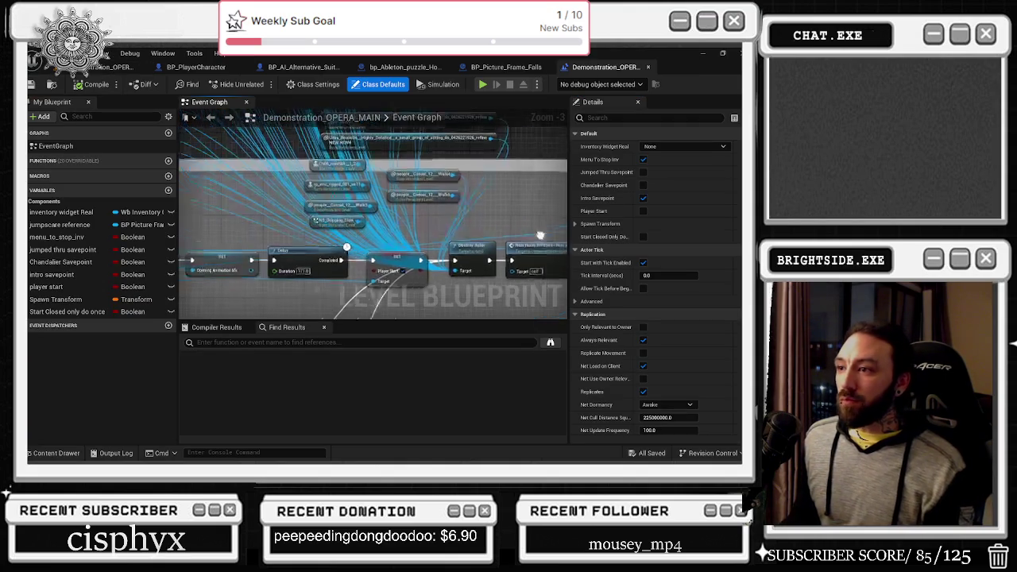
pyautogui.moveTo(291, 217); pyautogui.dragTo(432, 191)
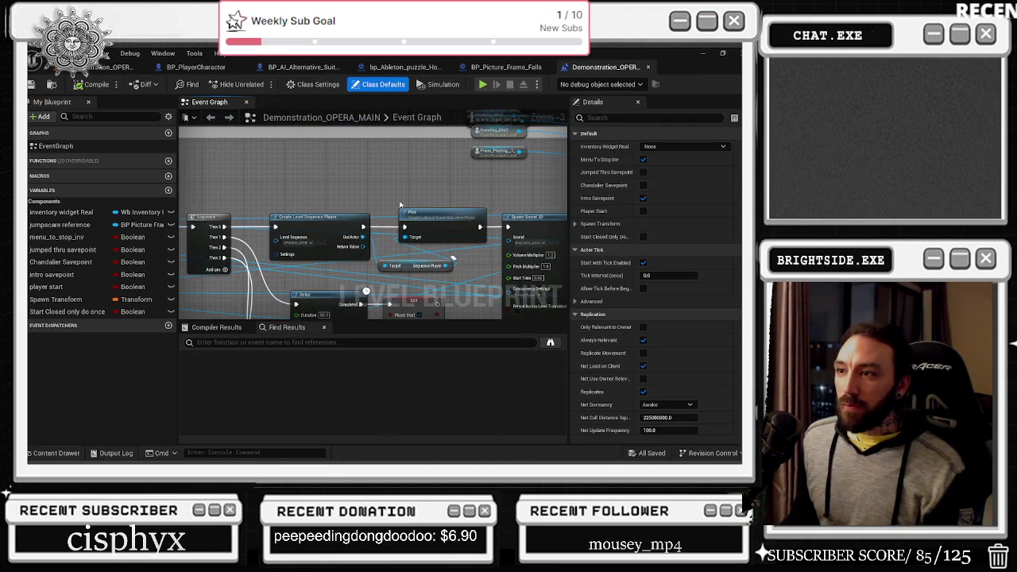
# Open the opening intro level sequence from the Content Drawer.
pyautogui.hotkey('ctrl', 'space')
pyautogui.scroll(-1, 311, 400)
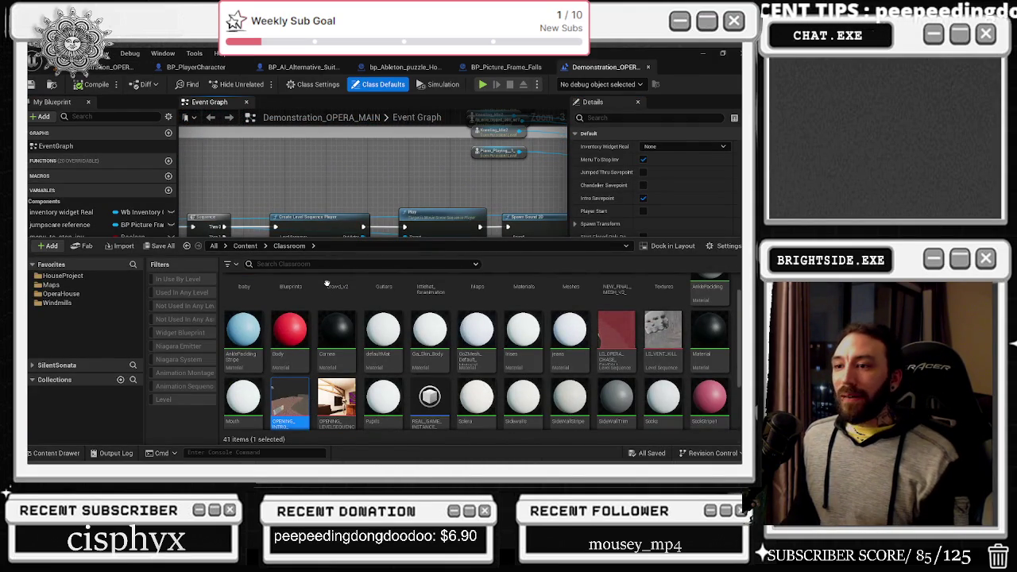
pyautogui.doubleClick(308, 402)
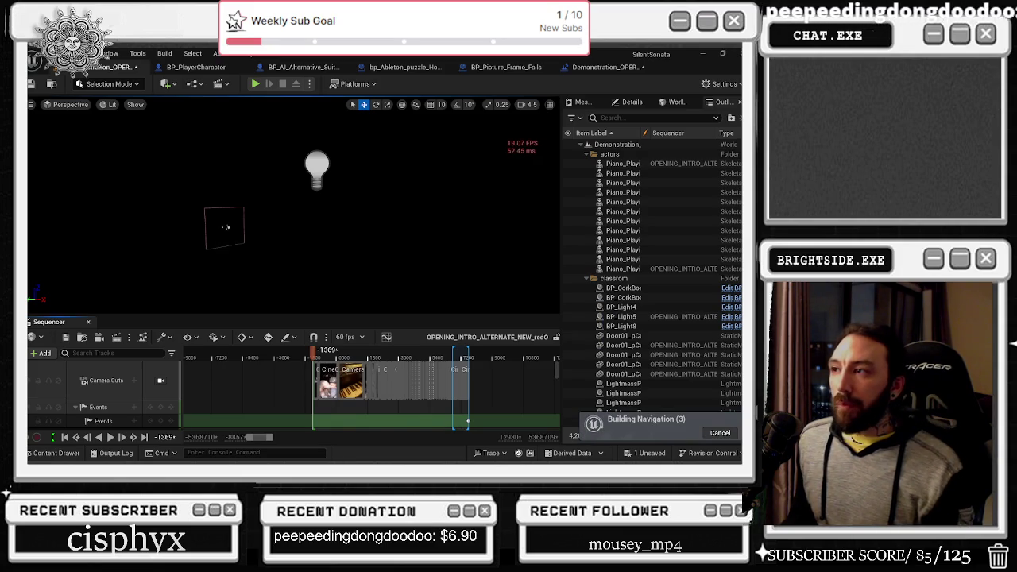